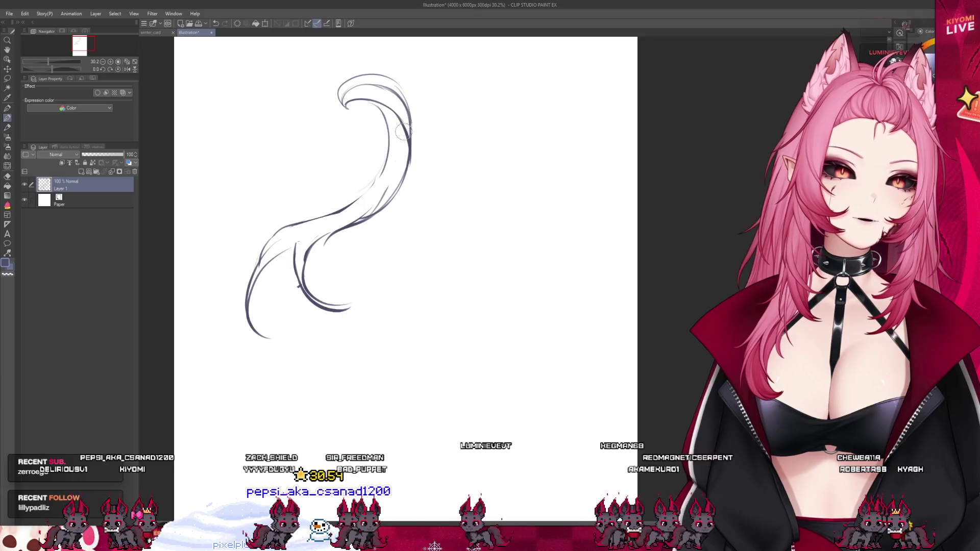
Step: Redraw the strand down the hair's right side and add an arcing strand above the sketch
mouse_move(411, 127)
left_mouse_down()
mouse_move(425, 265)
mouse_move(412, 129)
left_mouse_up()
key("ctrl+z")
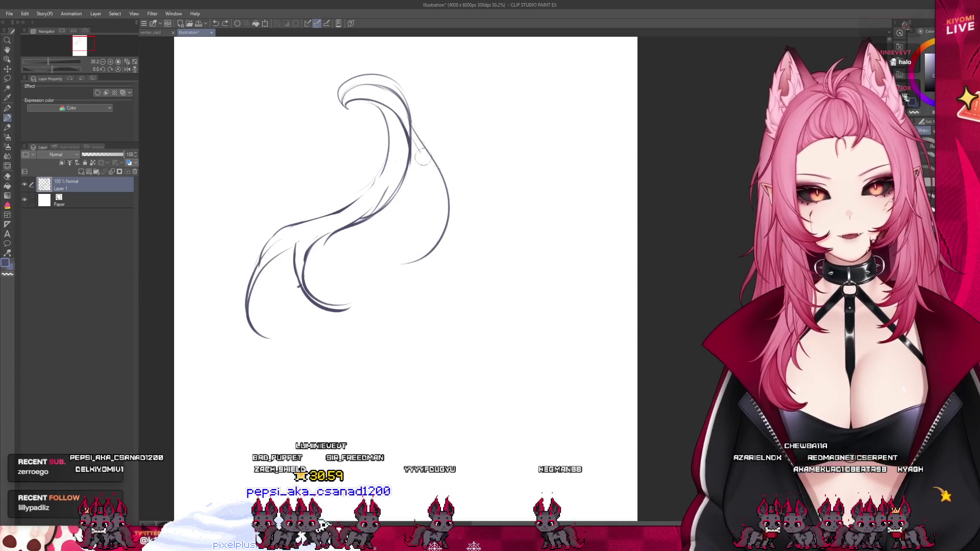
key("ctrl+z")
left_click_drag(418, 177, 345, 273)
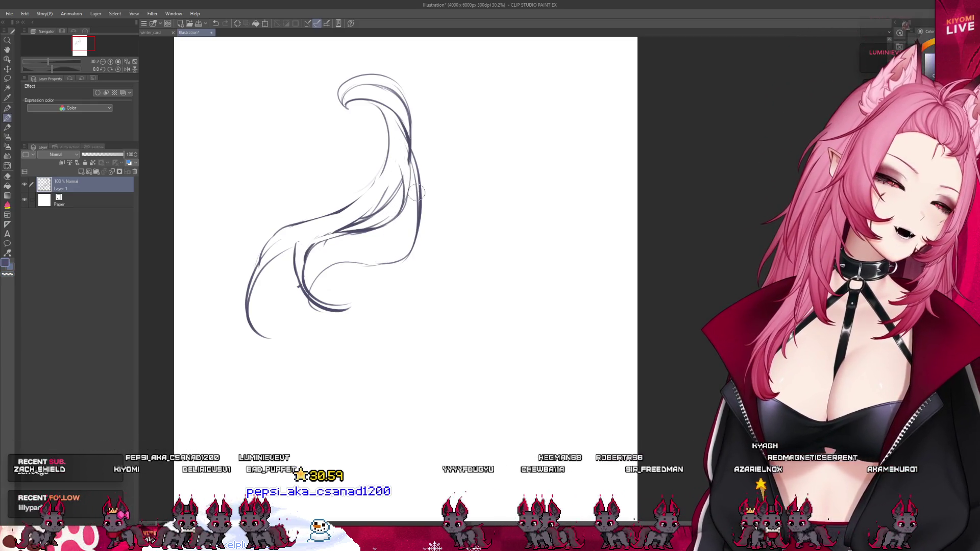
left_click_drag(334, 96, 471, 104)
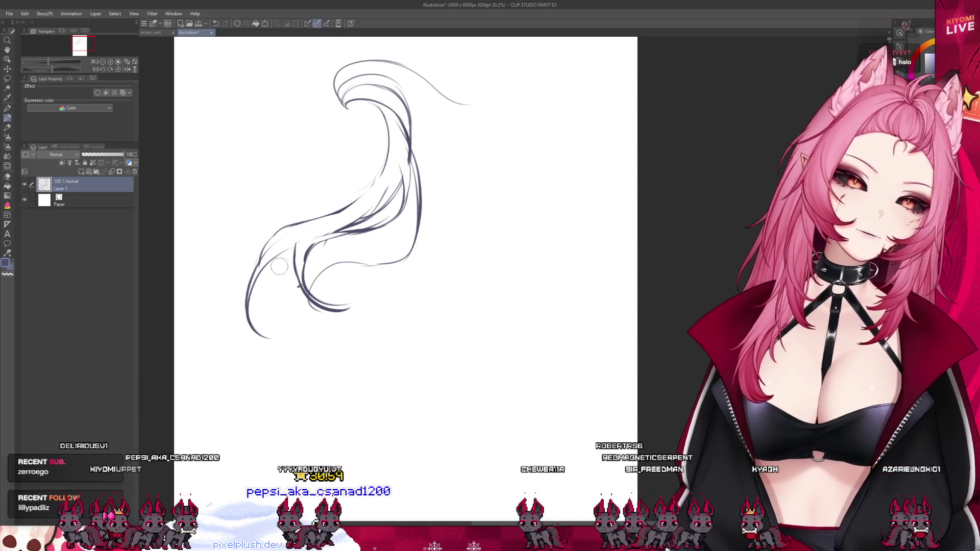
Step: Draw and clean up a strand at the hair's lower left, then add a new layer above the sketch
left_click_drag(264, 268, 313, 330)
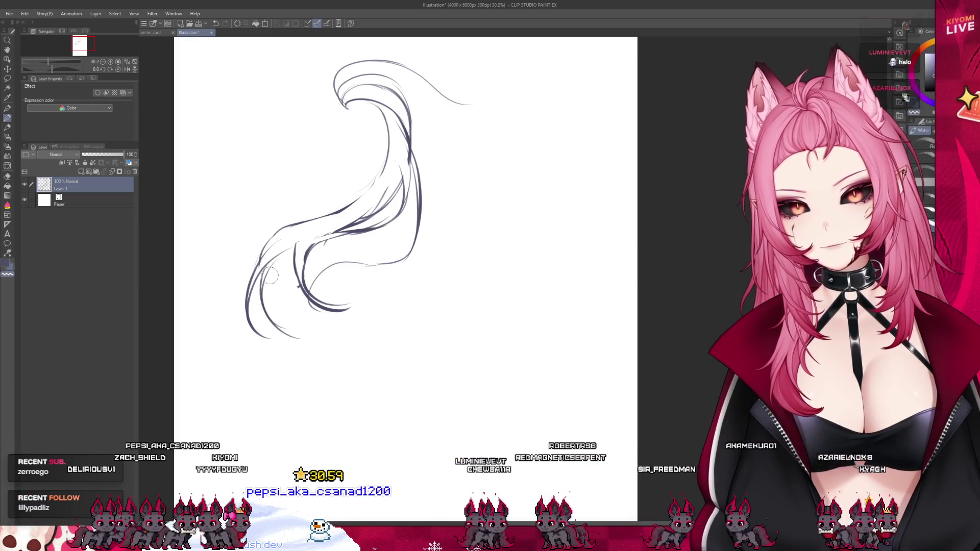
left_click_drag(310, 332, 322, 342)
key("p")
left_click_drag(261, 256, 303, 336)
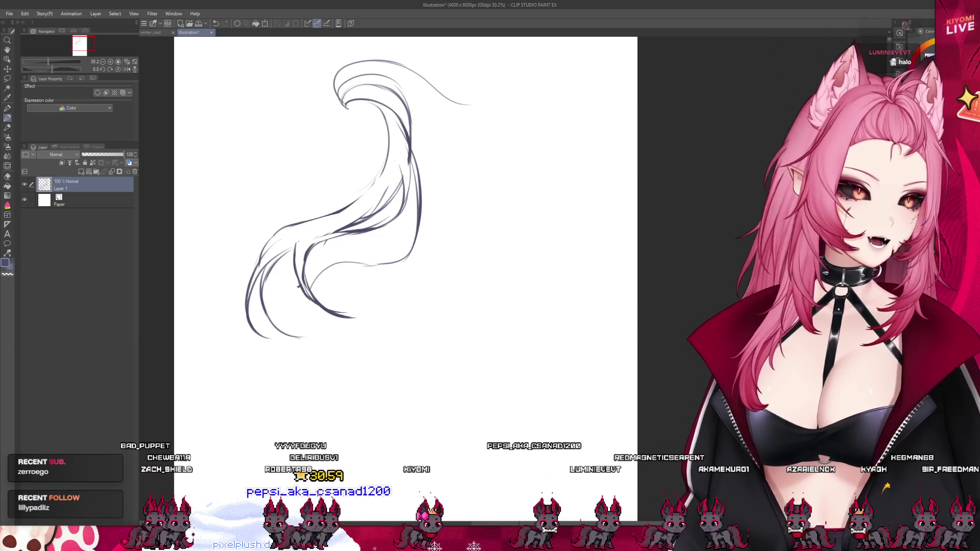
left_click(103, 172)
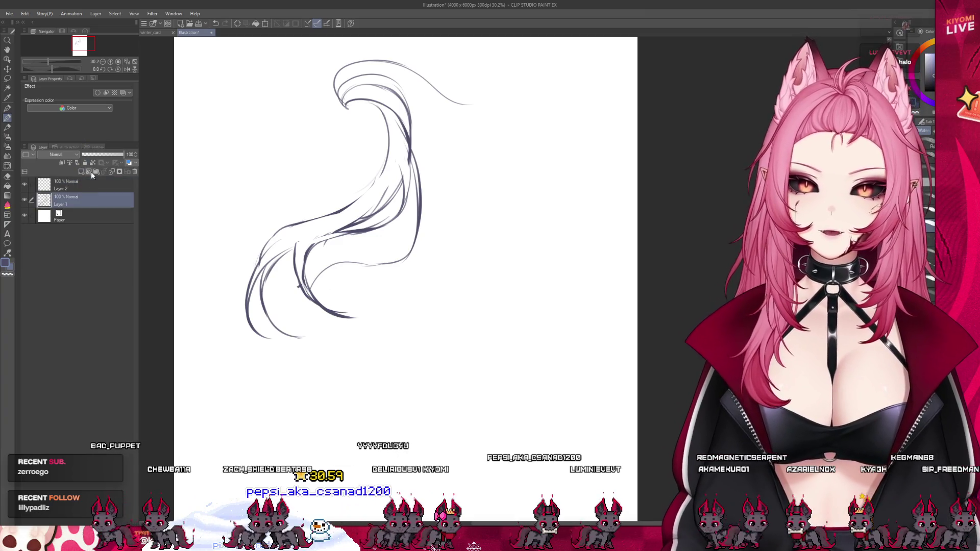
Step: Fade Layer 1 to about 52% and draw a dark strand over it on Layer 2, undoing a stray arrow stroke
left_click(84, 201)
left_click_drag(123, 155, 104, 155)
left_click_drag(407, 123, 383, 252)
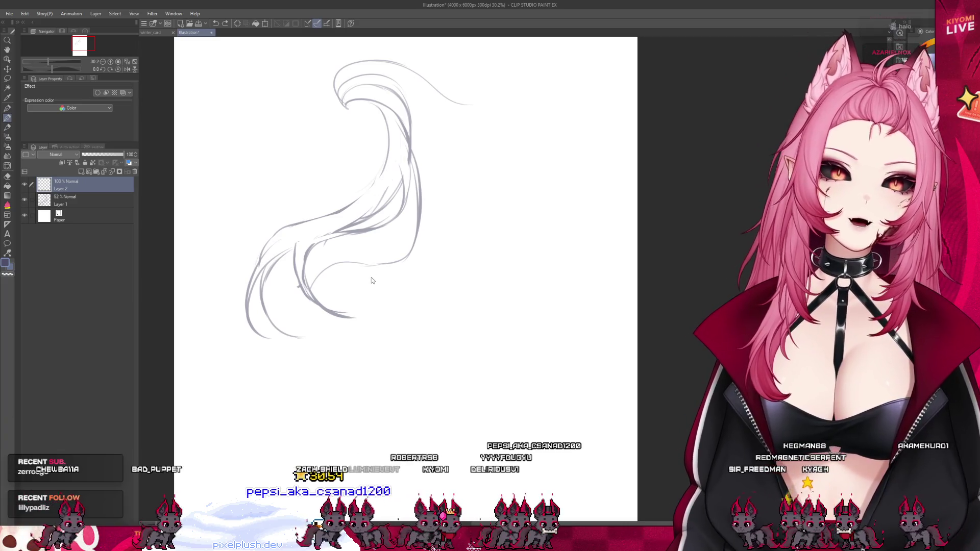
scroll(260, 142, "up", 1)
scroll(277, 138, "up", 1)
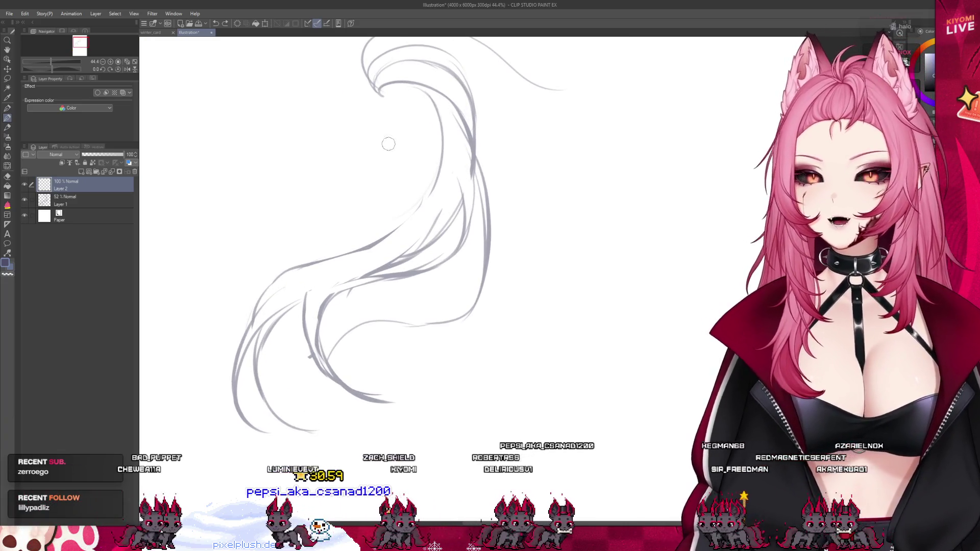
left_click_drag(375, 143, 421, 145)
key("ctrl+z")
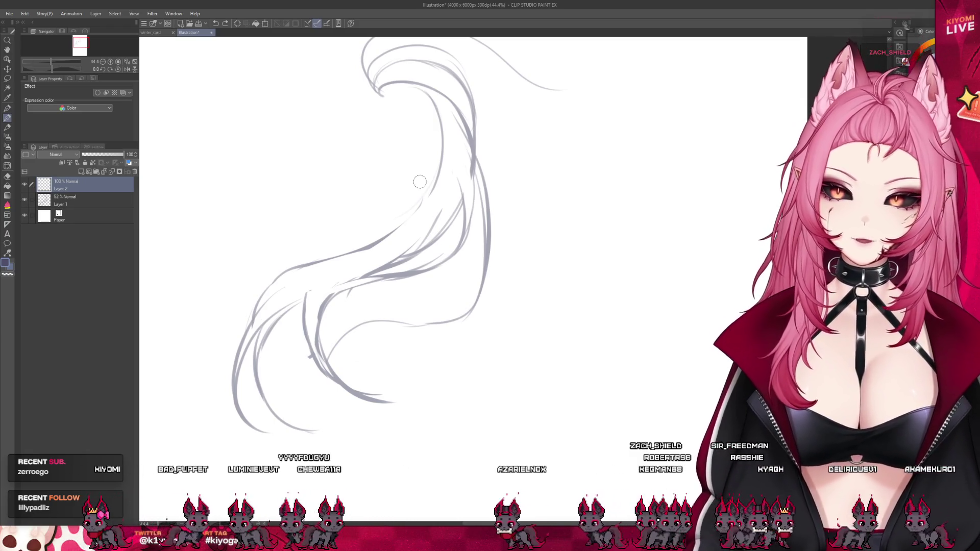
scroll(364, 302, "down", 2)
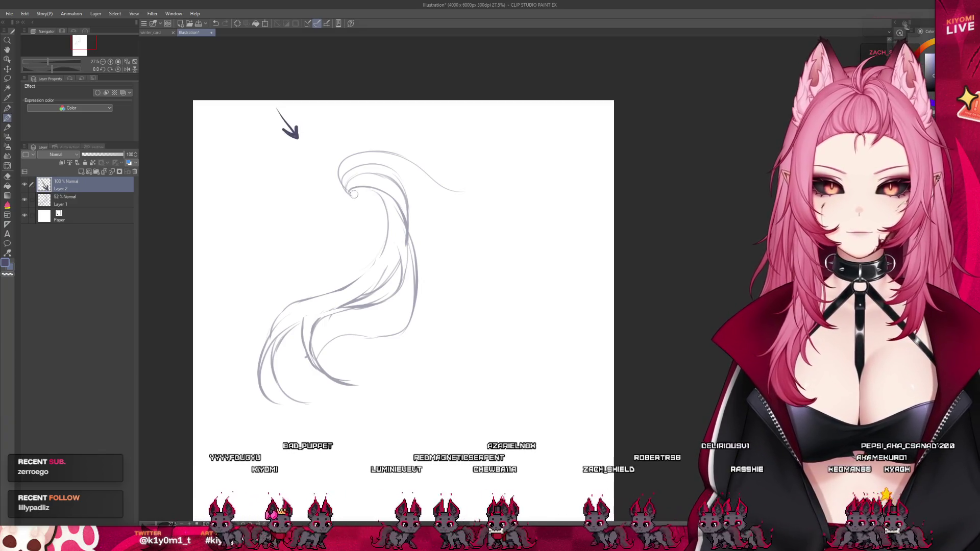
Step: Ink a dark line along the hair's right edge, fade Layer 2 to about 32%, and add Layer 3
left_click_drag(394, 202, 407, 241)
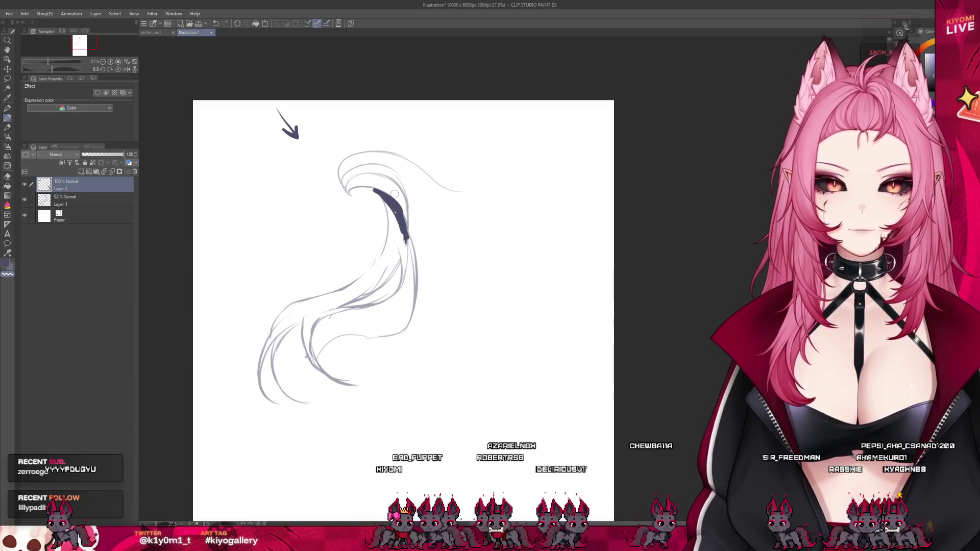
left_click(102, 152)
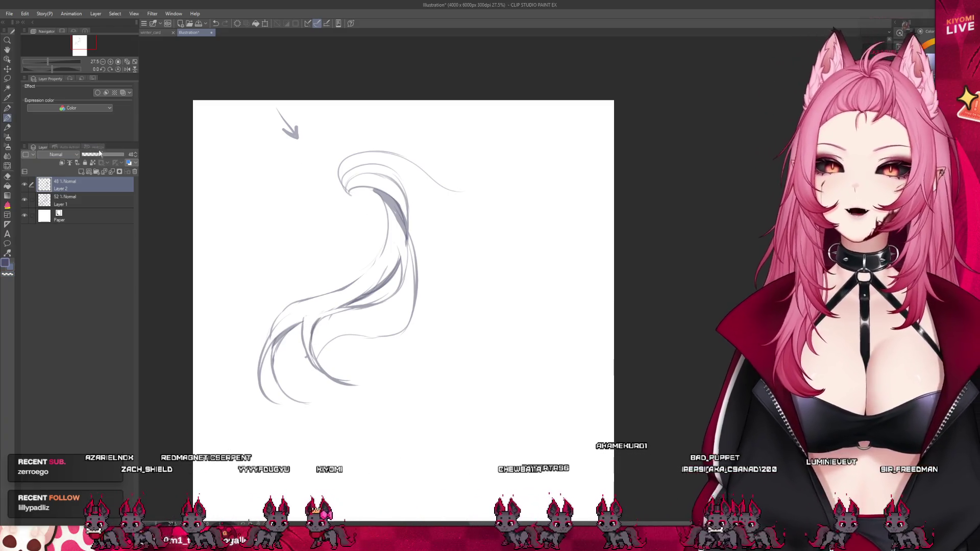
left_click_drag(103, 155, 95, 156)
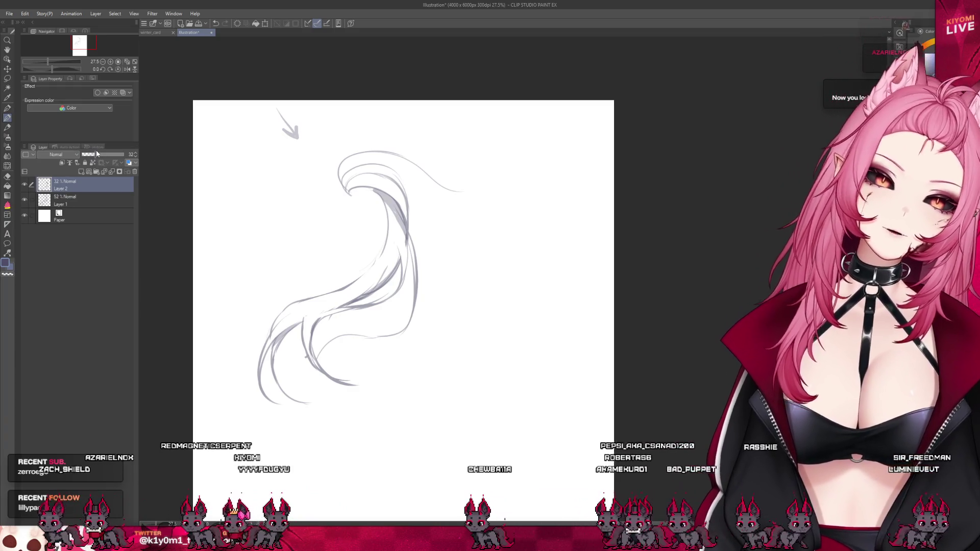
left_click(121, 170)
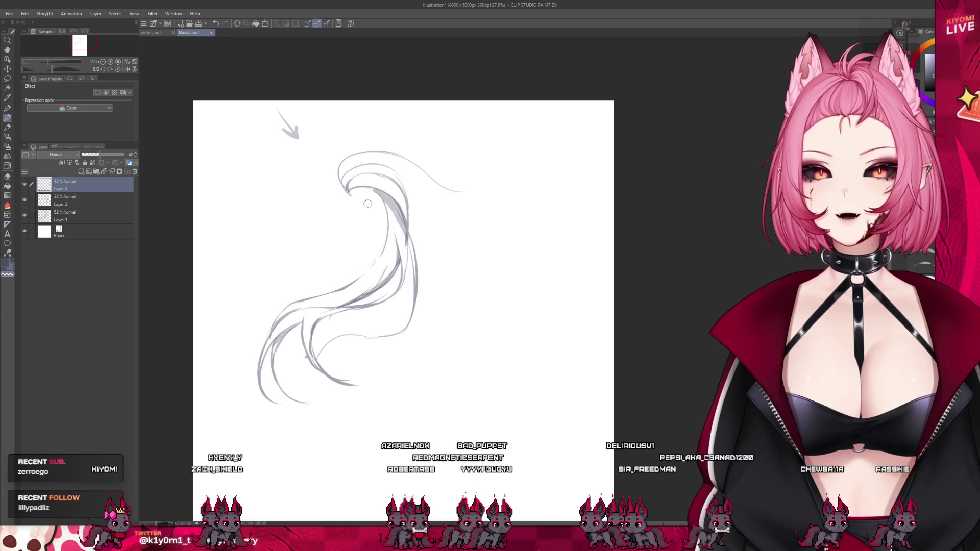
scroll(368, 203, "up", 3)
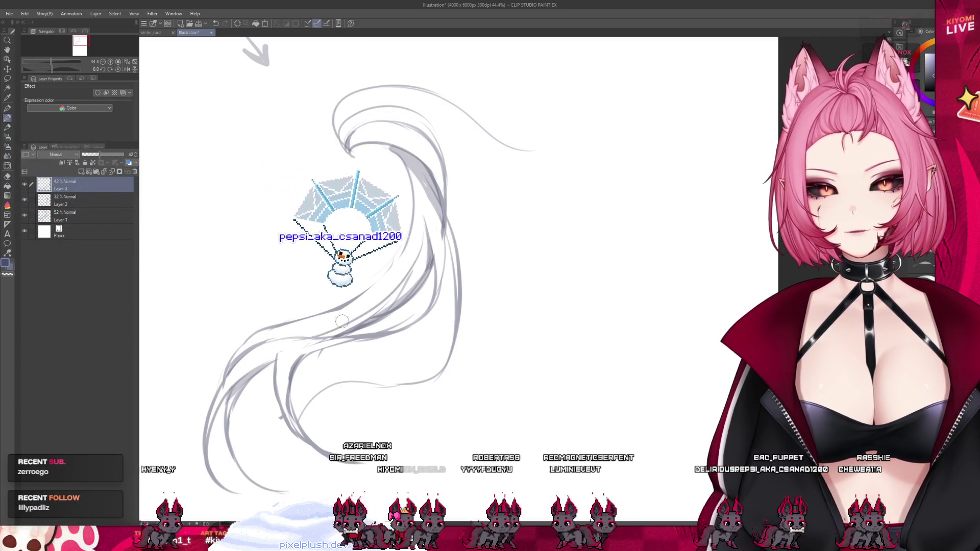
scroll(342, 322, "down", 1)
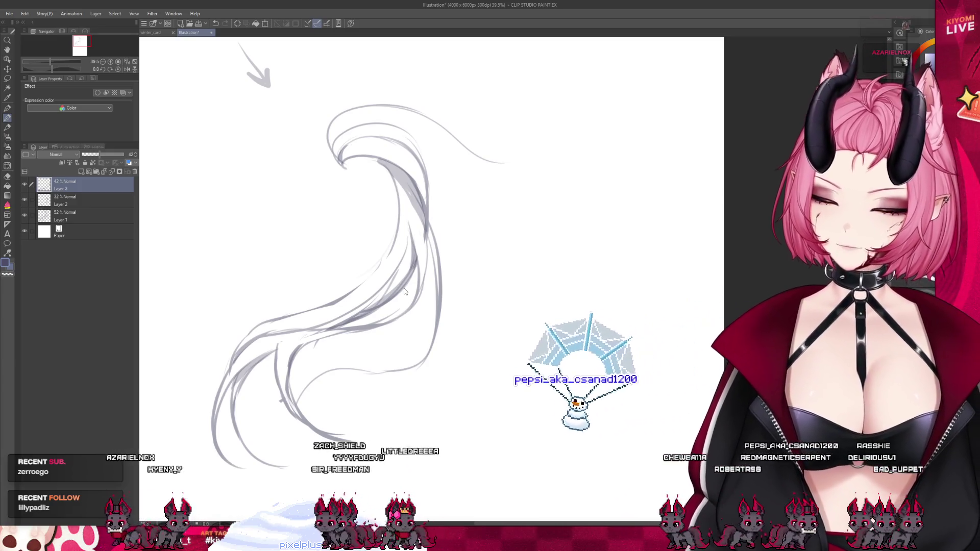
Step: Undo a thick grey shading stroke, draw a strand toward the hooked tip, and return to Layer 2
key("ctrl+z")
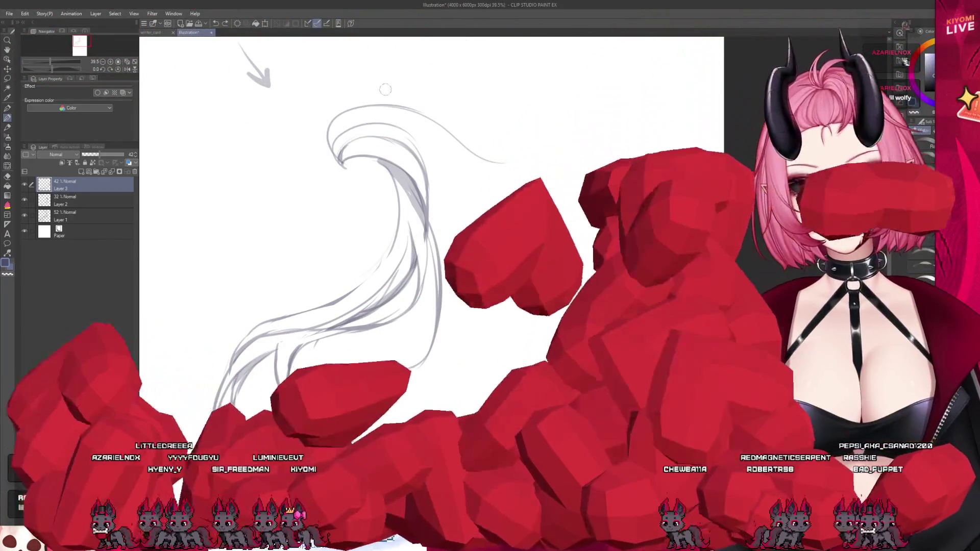
scroll(385, 87, "up", 1)
scroll(385, 88, "up", 1)
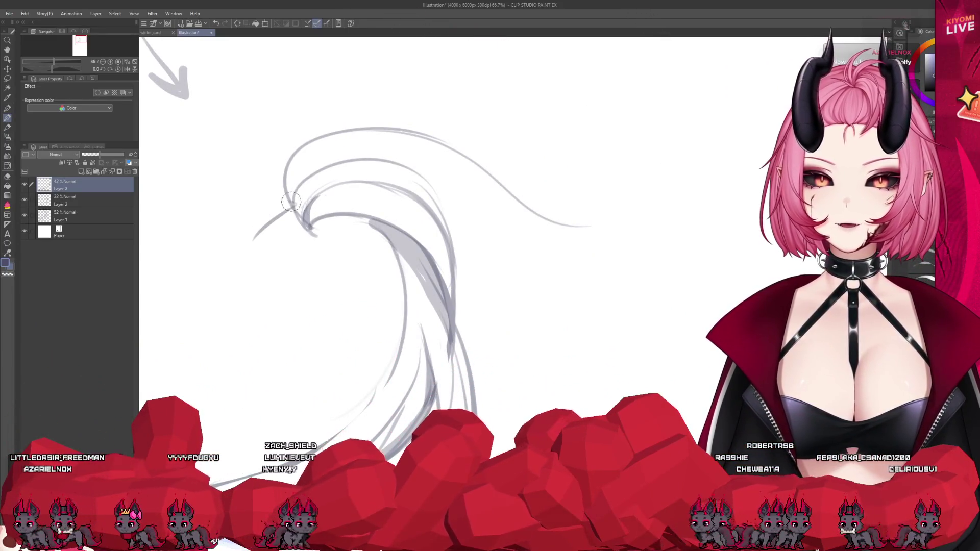
left_click_drag(255, 238, 302, 201)
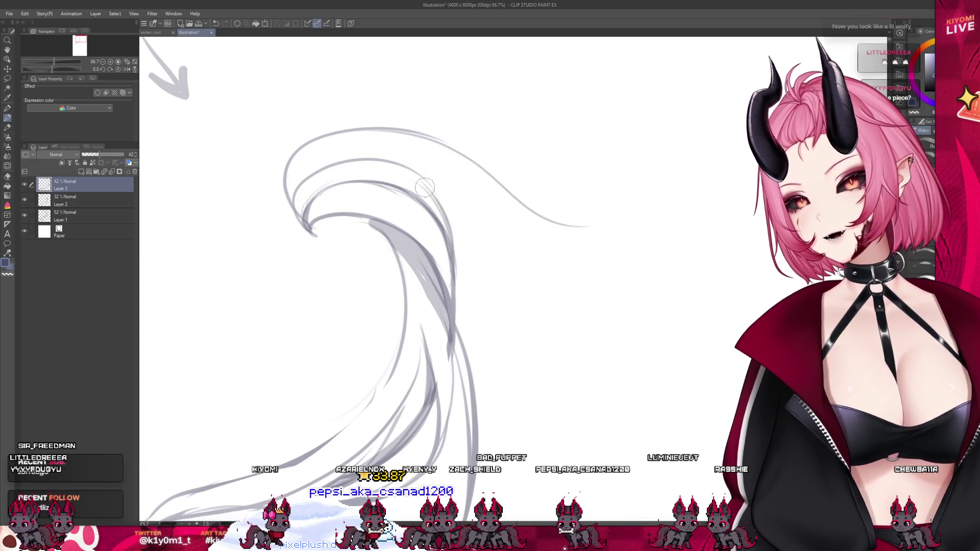
scroll(452, 241, "down", 2)
scroll(452, 237, "down", 2)
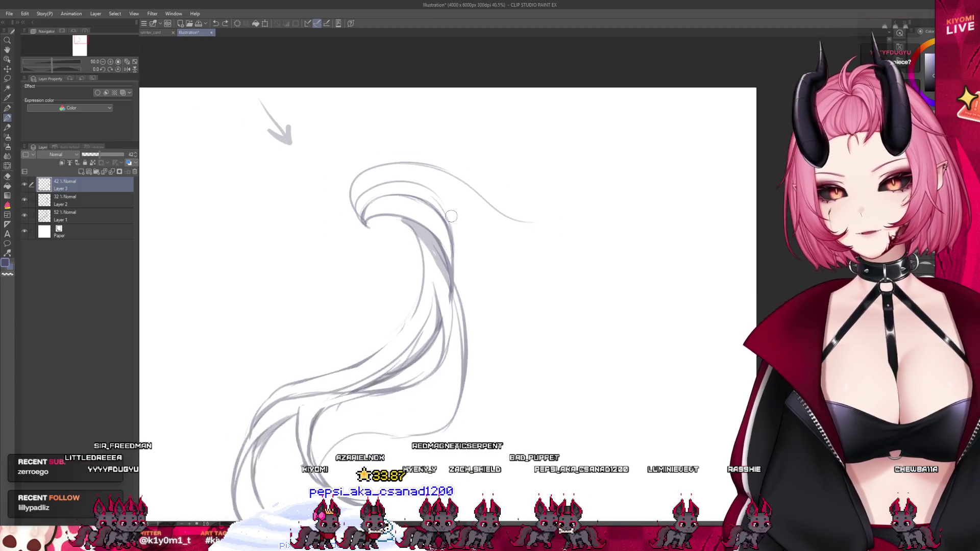
scroll(452, 231, "down", 2)
scroll(451, 221, "down", 2)
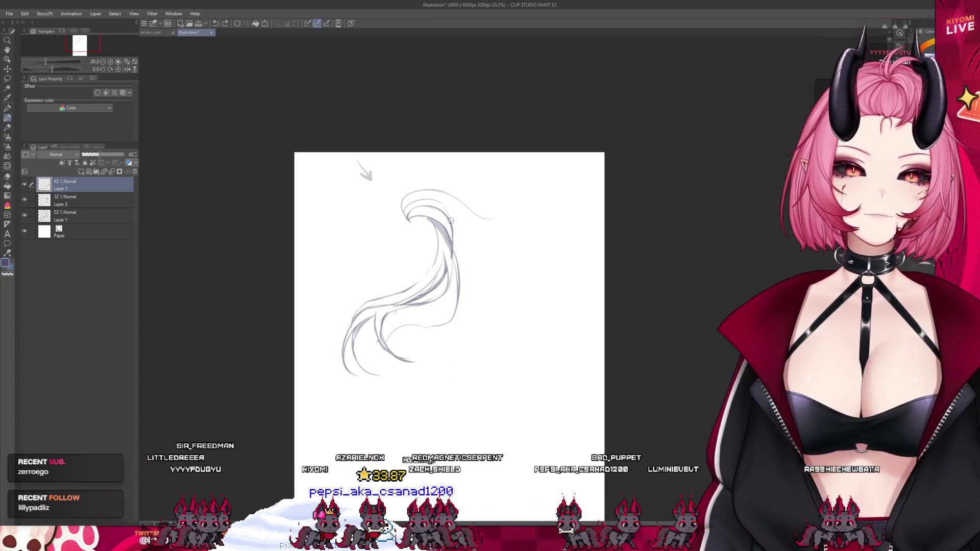
scroll(451, 227, "up", 1)
scroll(452, 228, "up", 1)
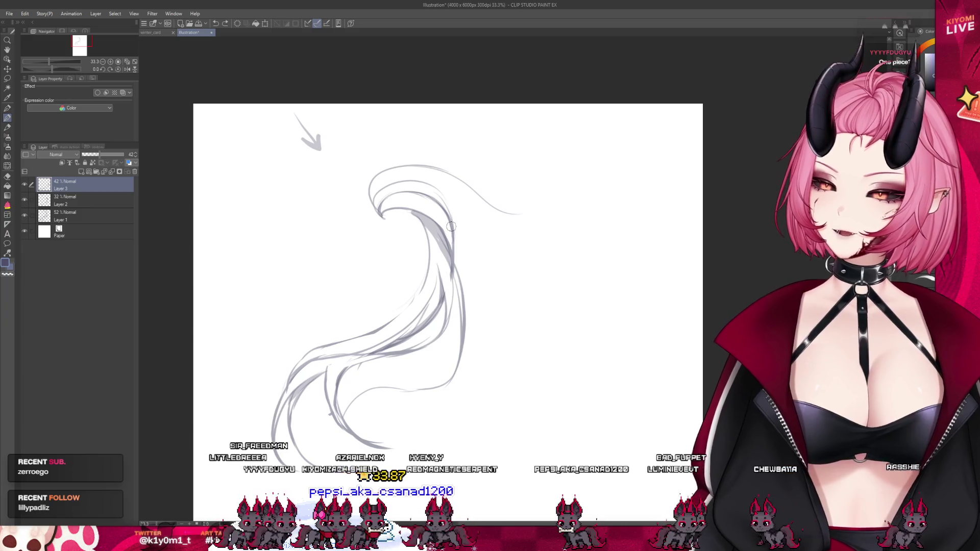
scroll(451, 226, "up", 1)
scroll(452, 227, "up", 1)
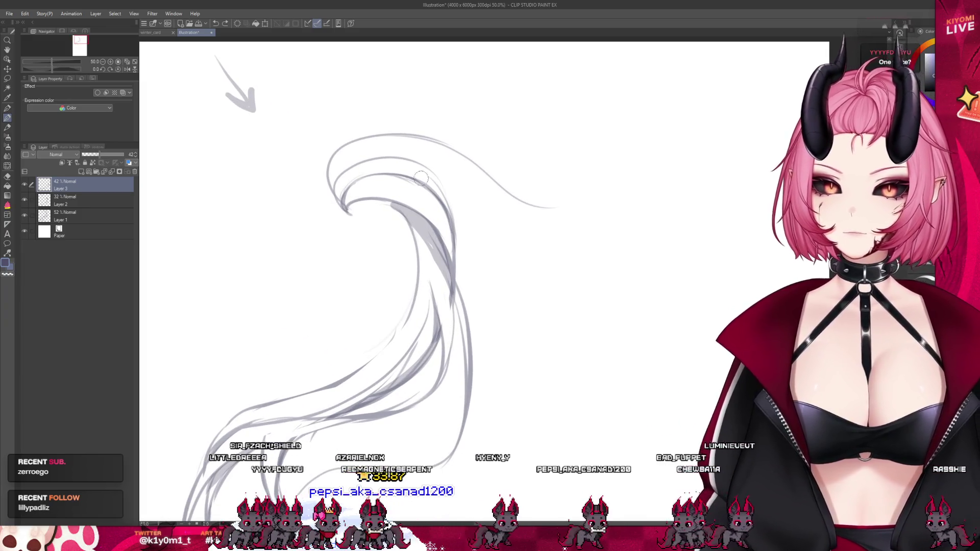
key("alt+bracketleft")
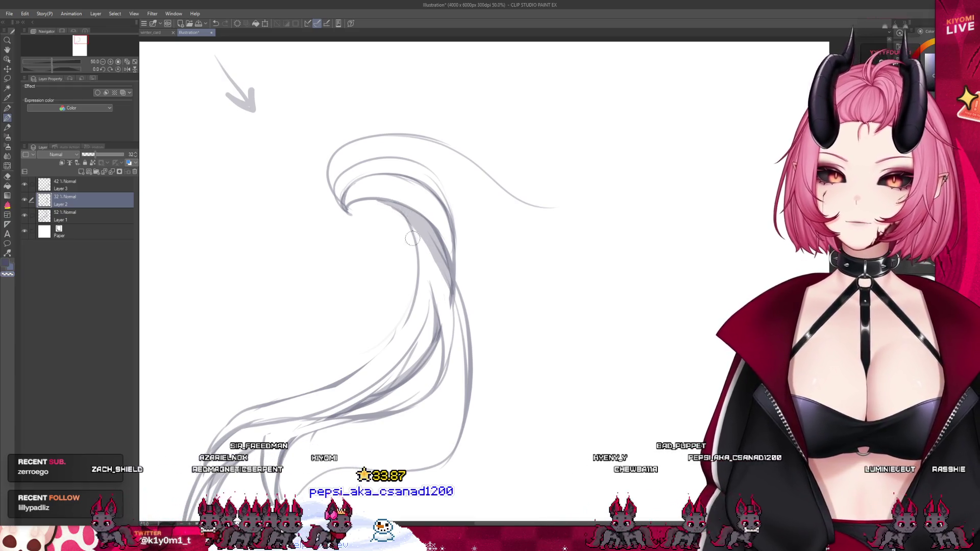
scroll(400, 219, "down", 1)
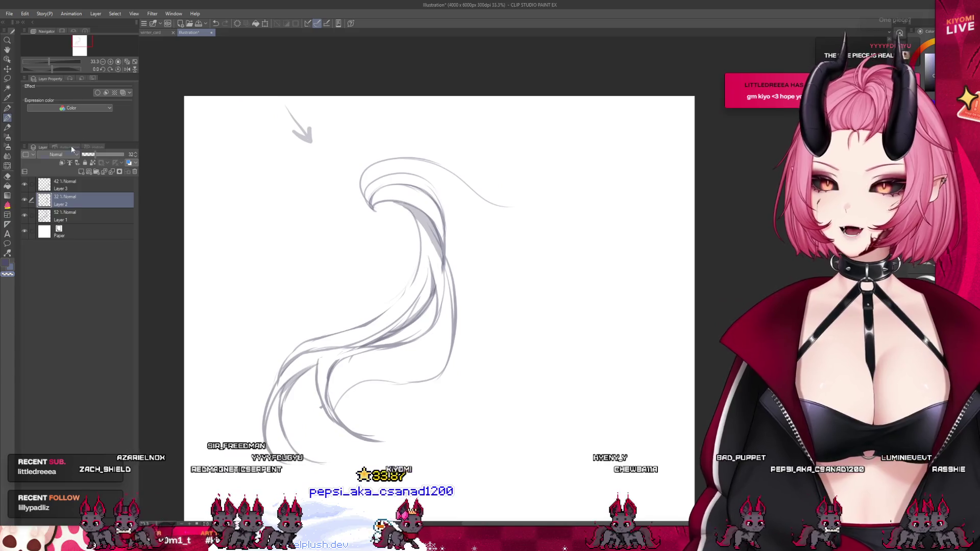
Step: Select the top sketch layer, then set Layer 1 back to 100% opacity
left_click(69, 186)
scroll(383, 383, "up", 1)
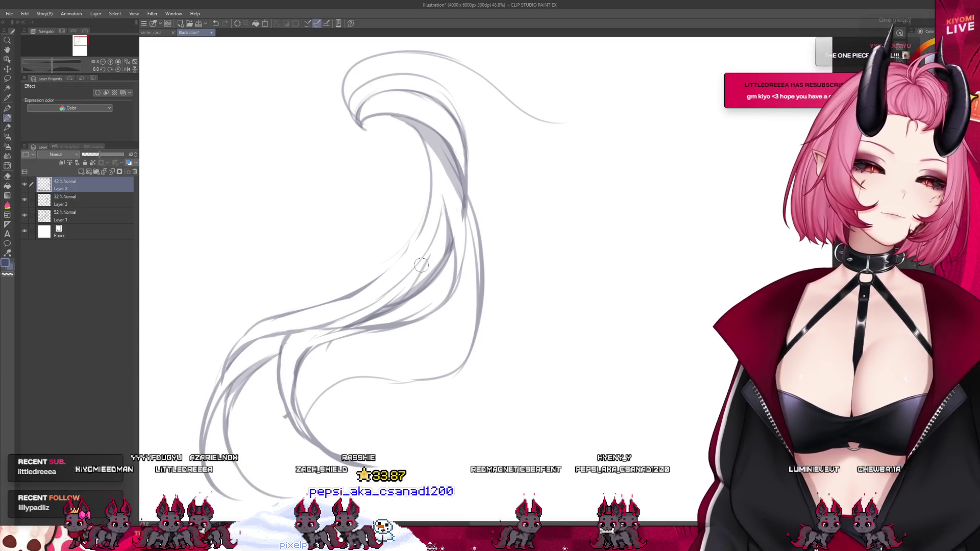
scroll(357, 248, "down", 2)
scroll(350, 252, "down", 2)
scroll(402, 262, "down", 2)
scroll(403, 262, "down", 1)
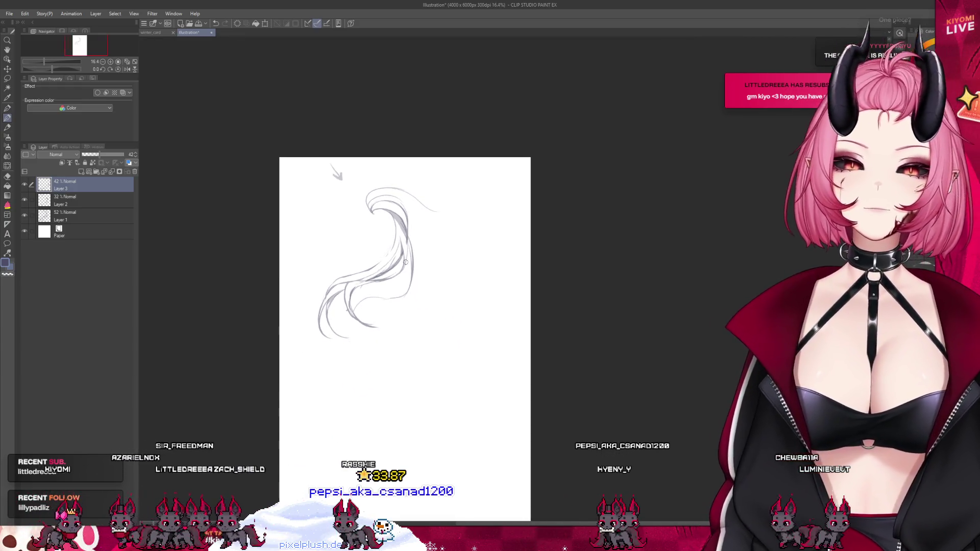
scroll(392, 240, "down", 2)
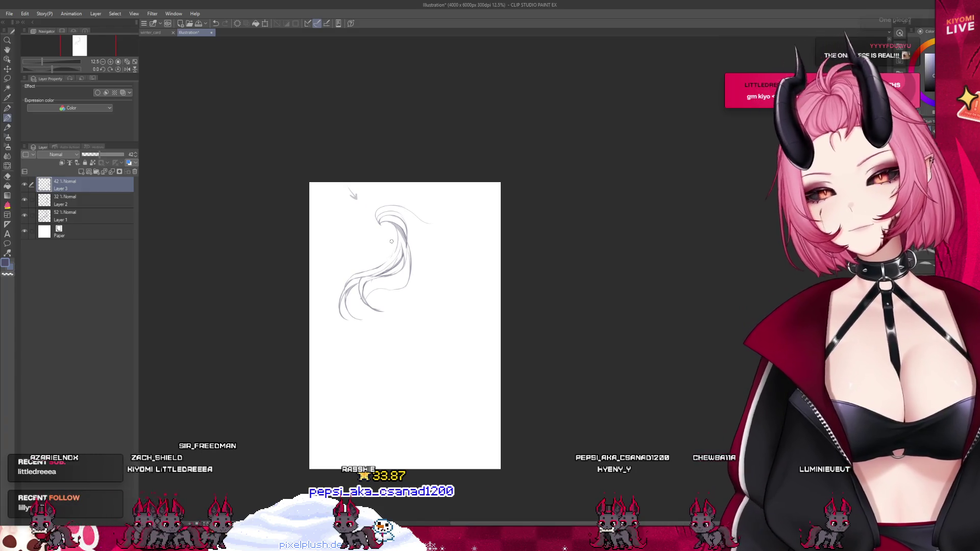
scroll(392, 241, "up", 2)
scroll(393, 238, "up", 1)
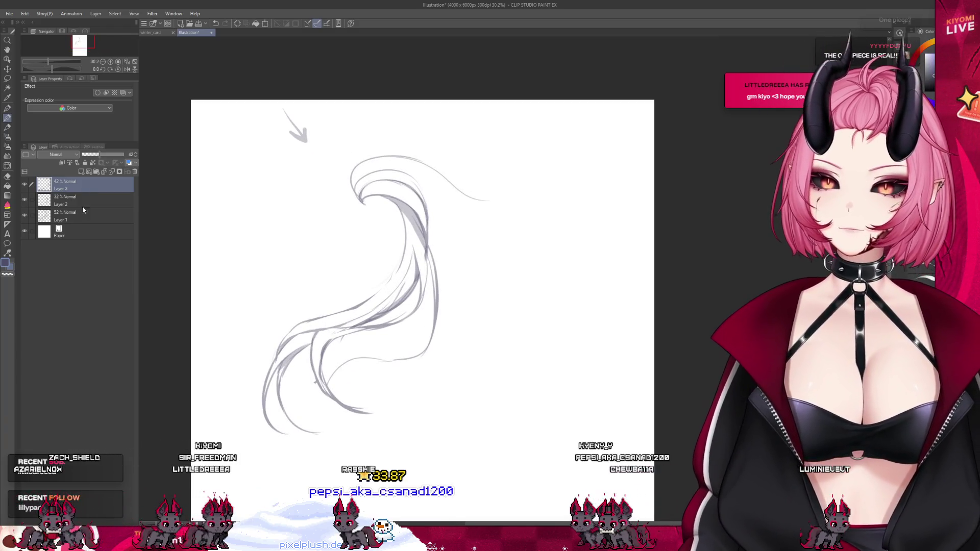
left_click(129, 159)
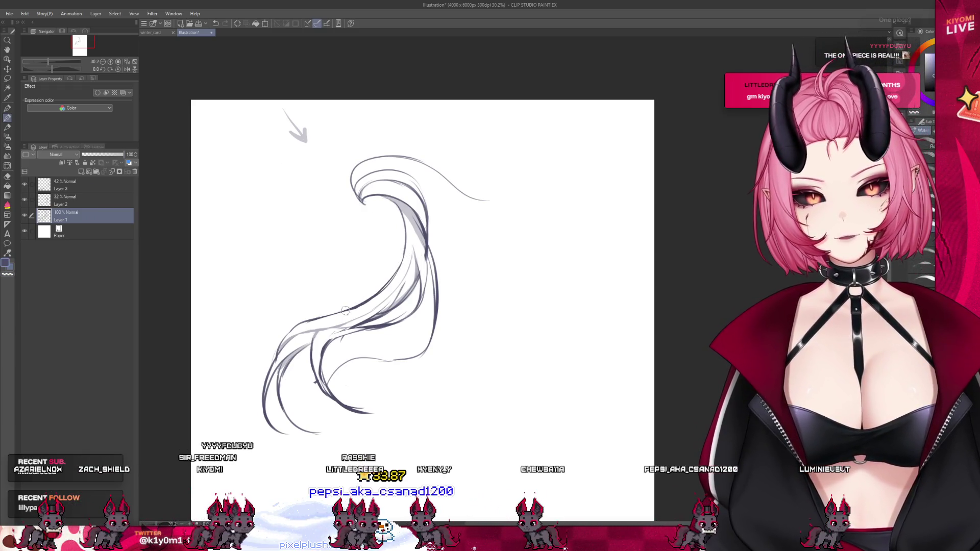
Step: Darken a strand along the lock's tail curve and erase the middle of the lower curved stroke
left_click_drag(398, 287, 369, 312)
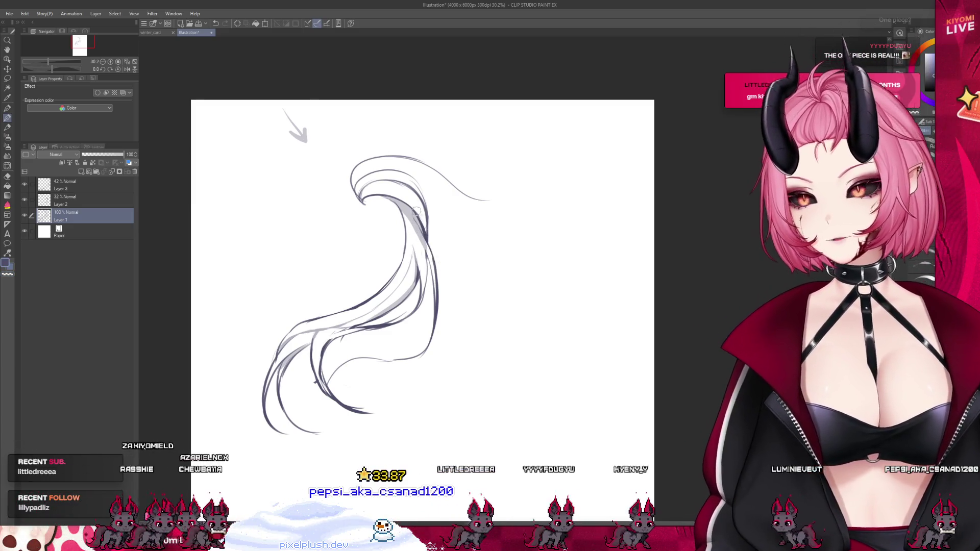
scroll(416, 208, "up", 1)
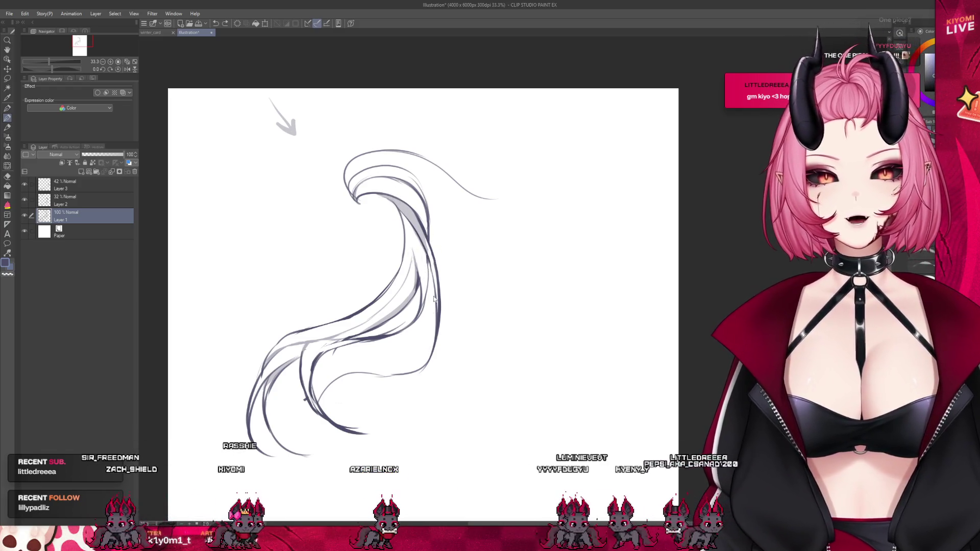
mouse_move(402, 374)
left_mouse_down()
mouse_move(340, 376)
mouse_move(404, 373)
left_mouse_up()
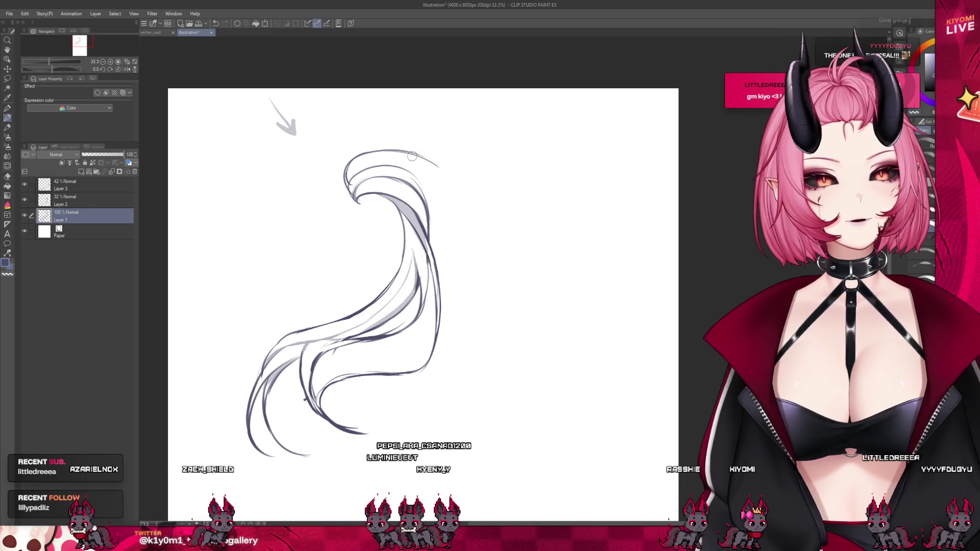
Step: Extend the upper strand rightward with a longer darkened taper and begin a new strand below the lock
left_click_drag(435, 166, 477, 198)
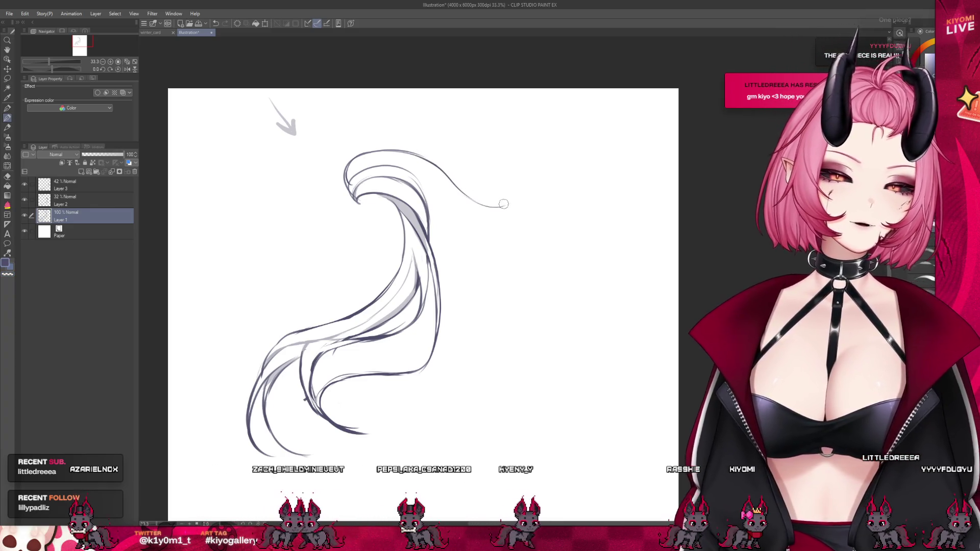
left_click_drag(436, 165, 501, 196)
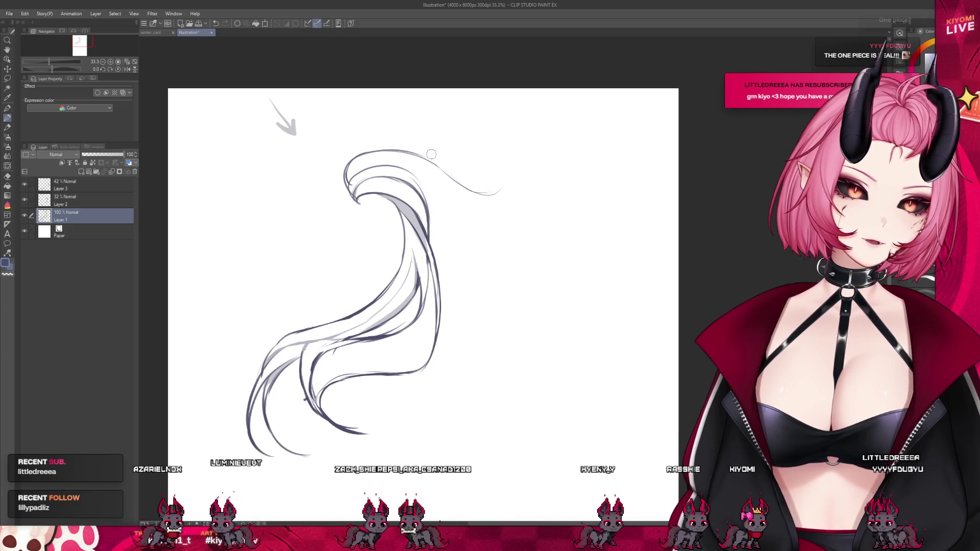
left_click_drag(448, 174, 510, 189)
scroll(539, 184, "down", 1)
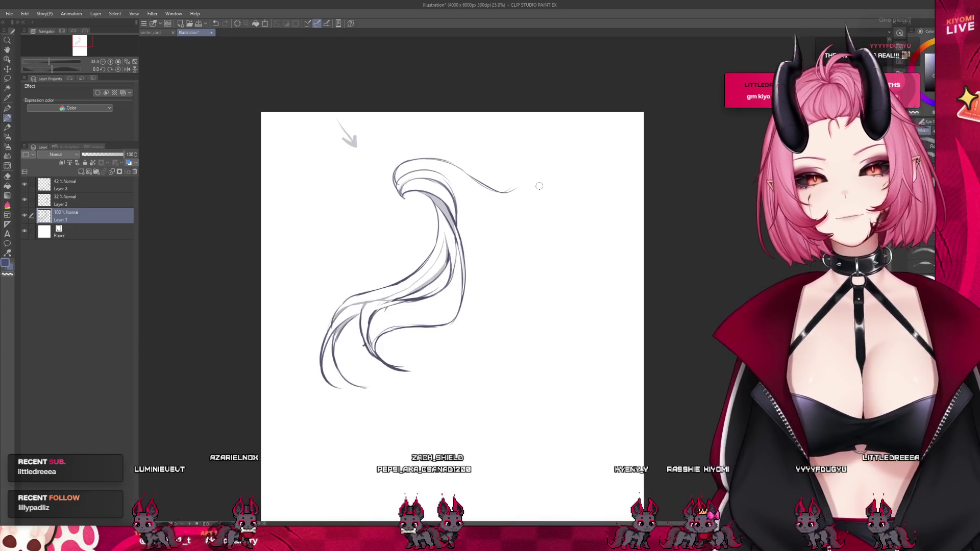
scroll(506, 218, "down", 1)
scroll(475, 241, "down", 1)
scroll(465, 251, "up", 1)
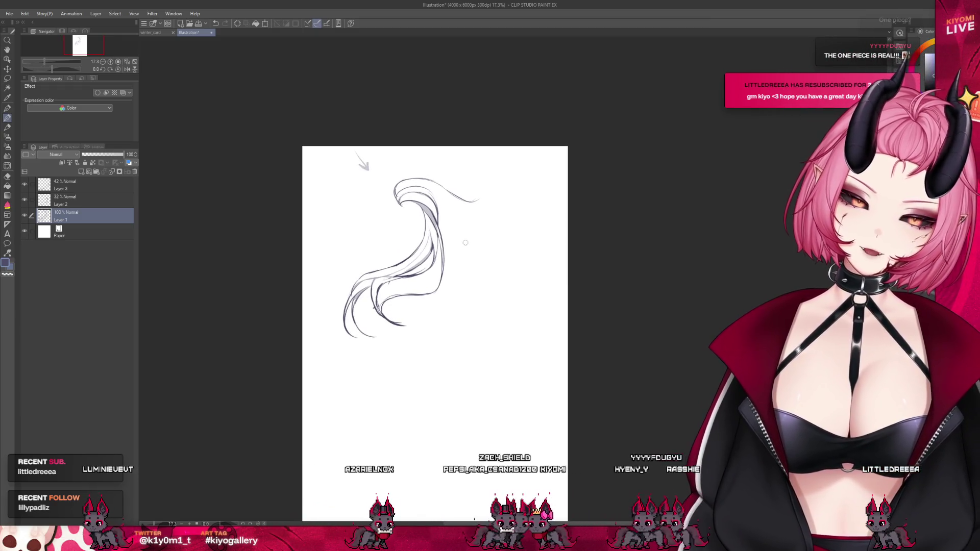
scroll(410, 348, "up", 2)
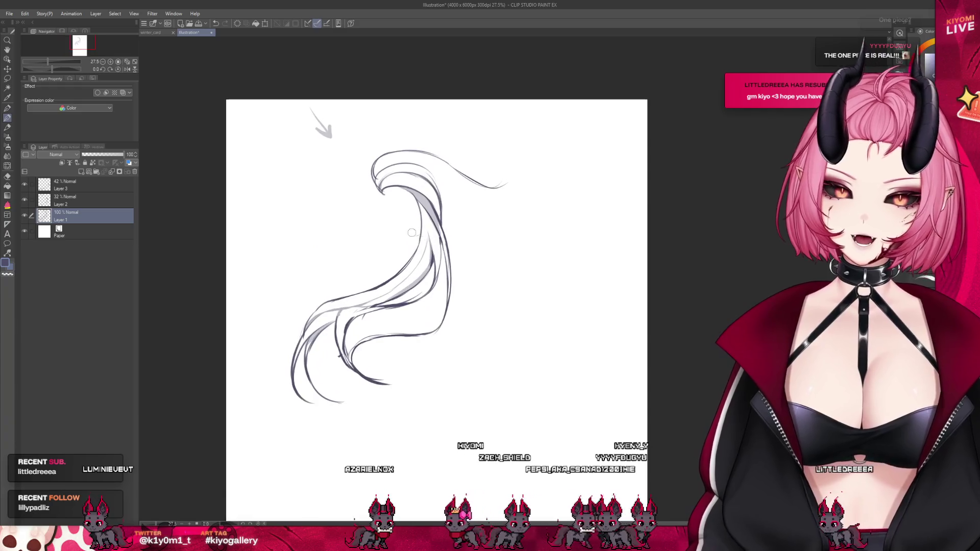
scroll(445, 409, "down", 1)
scroll(409, 348, "up", 1)
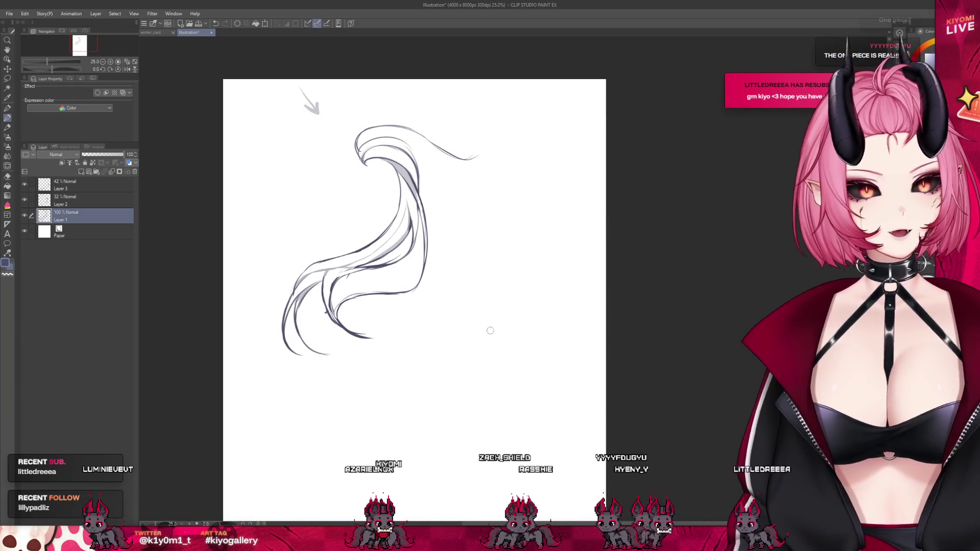
left_click_drag(474, 310, 442, 357)
scroll(564, 353, "down", 2)
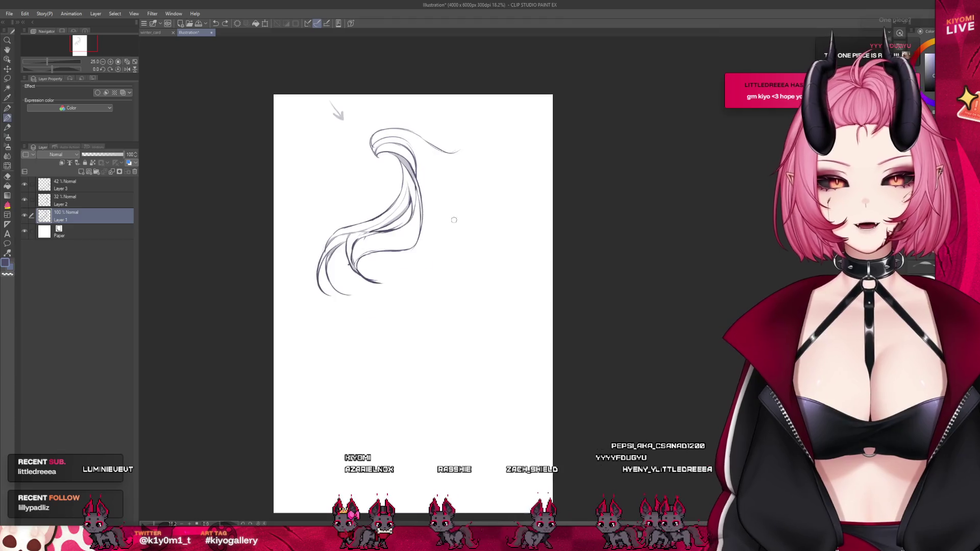
scroll(472, 365, "up", 1)
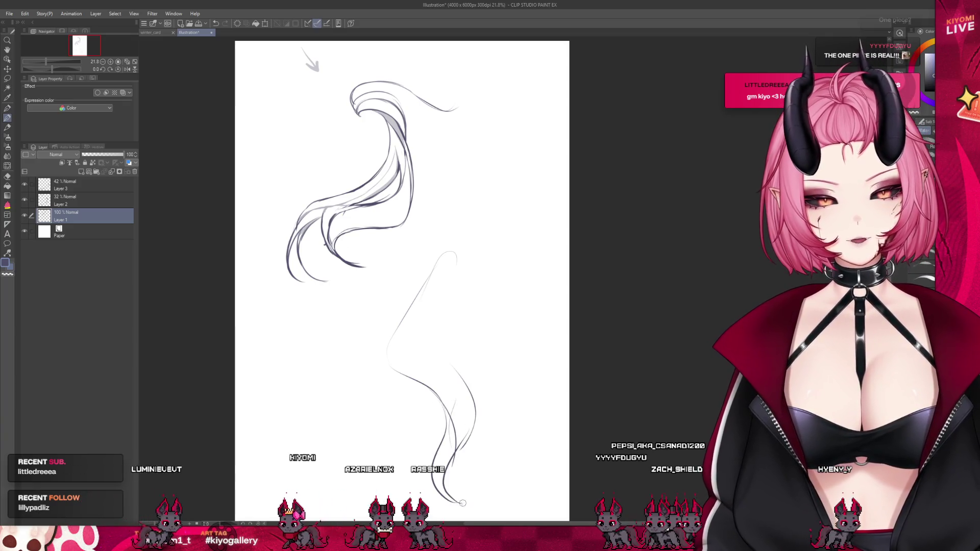
Step: Build the lower lock with thin dark lines, a light arc over its top, an upward curl and a down-left strand
mouse_move(439, 316)
left_mouse_down()
mouse_move(427, 358)
mouse_move(472, 409)
left_mouse_up()
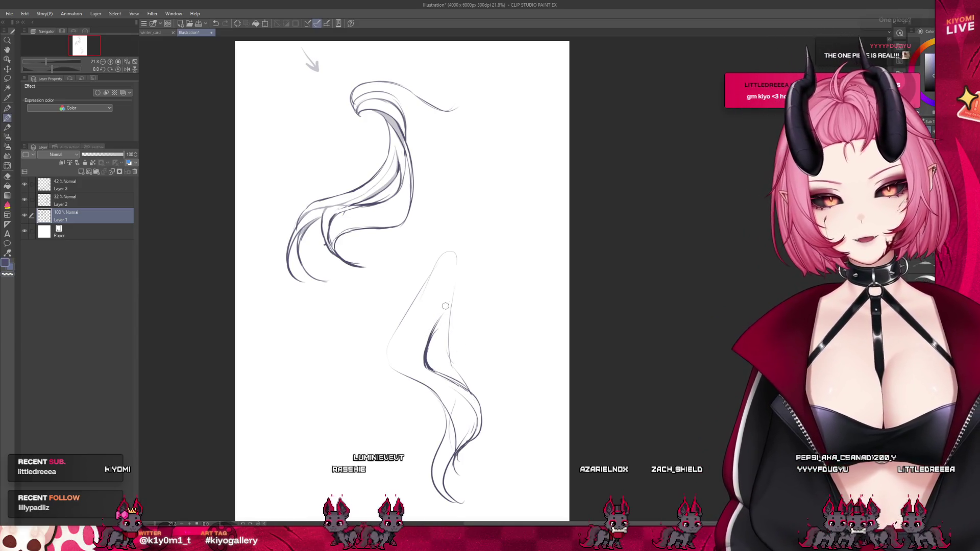
left_click_drag(445, 306, 456, 276)
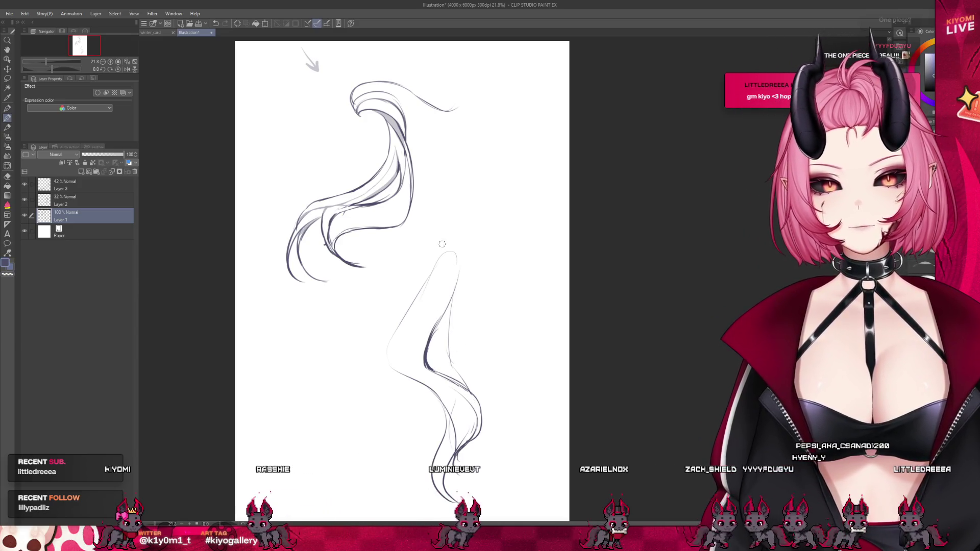
left_click_drag(481, 249, 414, 272)
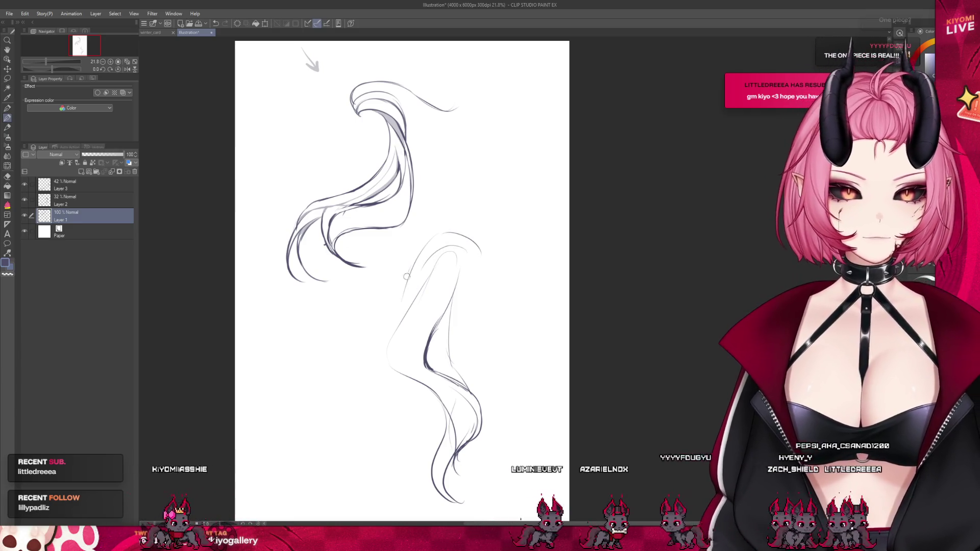
left_click_drag(476, 255, 493, 220)
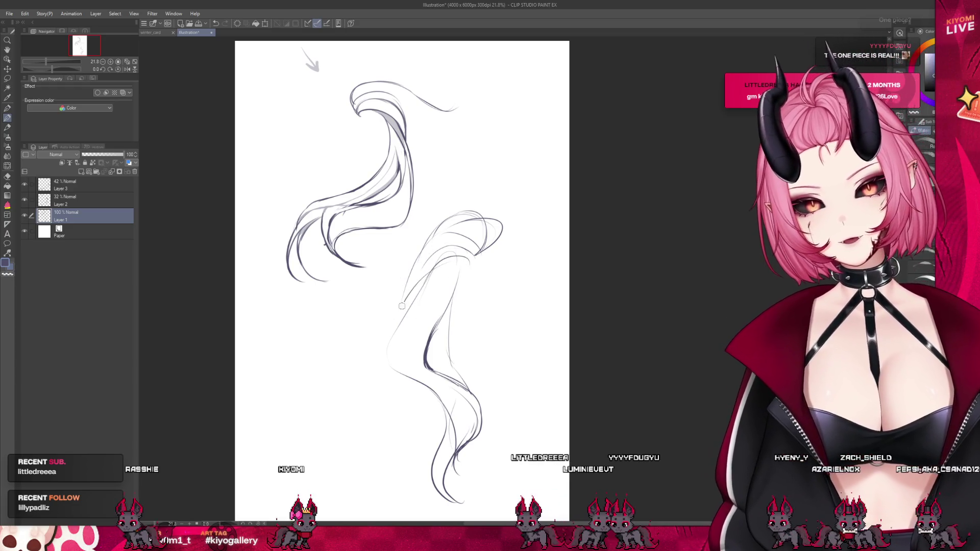
left_click_drag(459, 254, 394, 328)
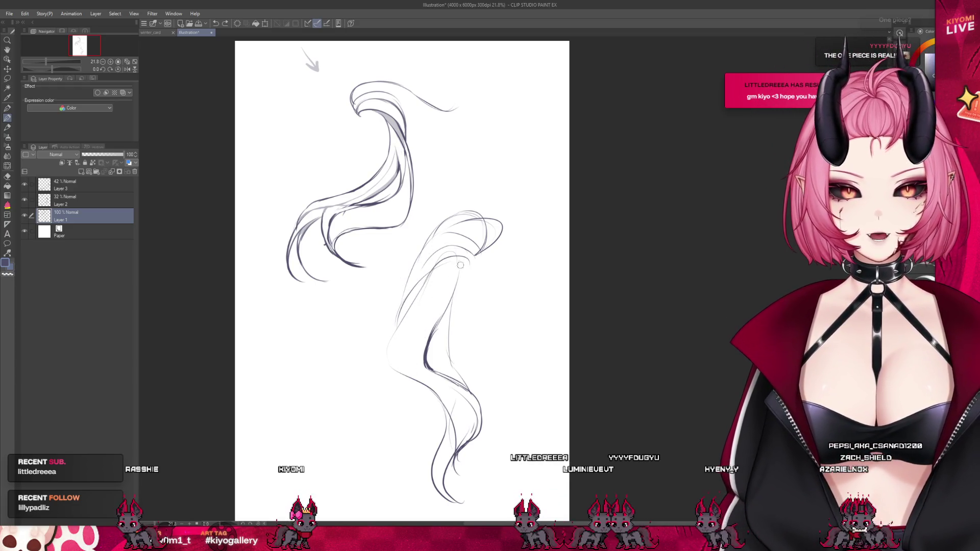
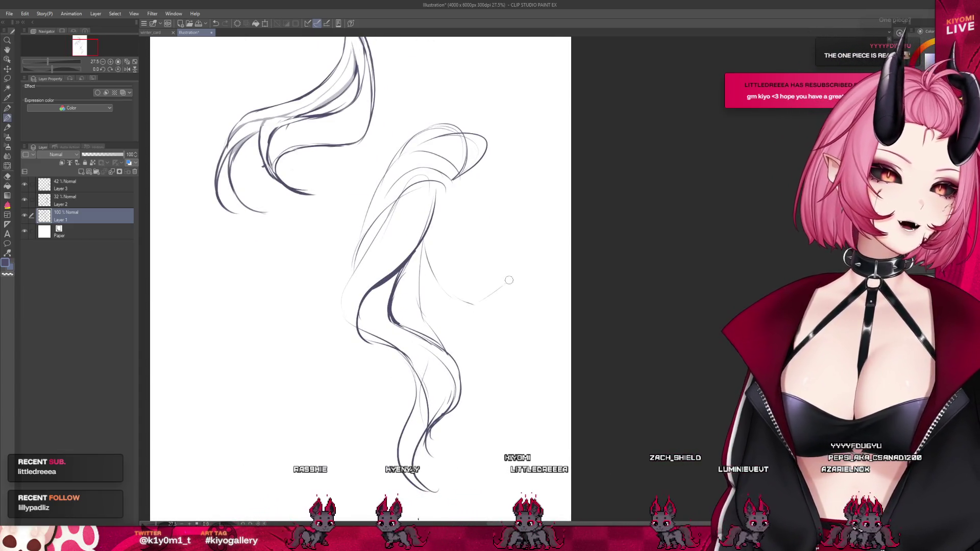
Step: Sketch two faint pencil curves to the right of the lower hair strand
left_click_drag(427, 249, 492, 293)
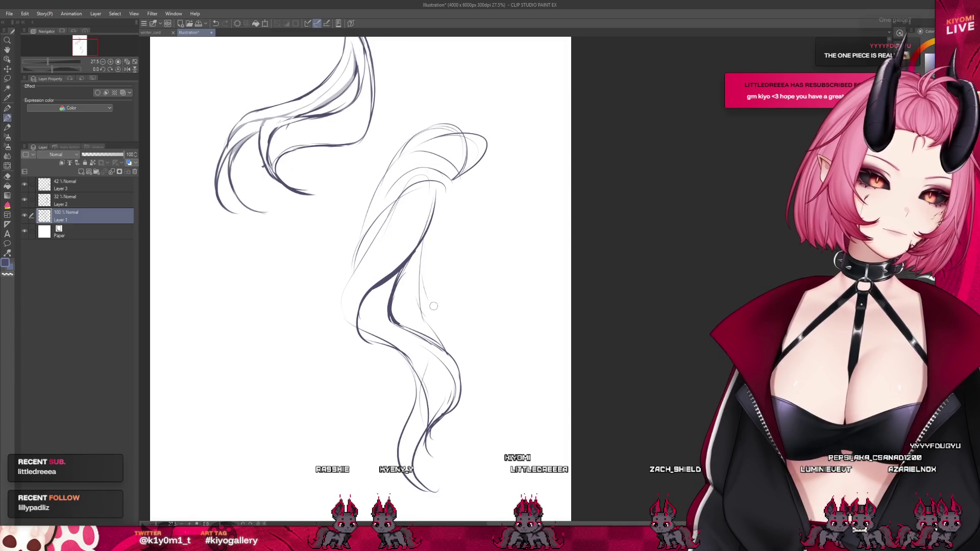
mouse_move(427, 279)
left_mouse_down()
mouse_move(439, 289)
mouse_move(501, 273)
left_mouse_up()
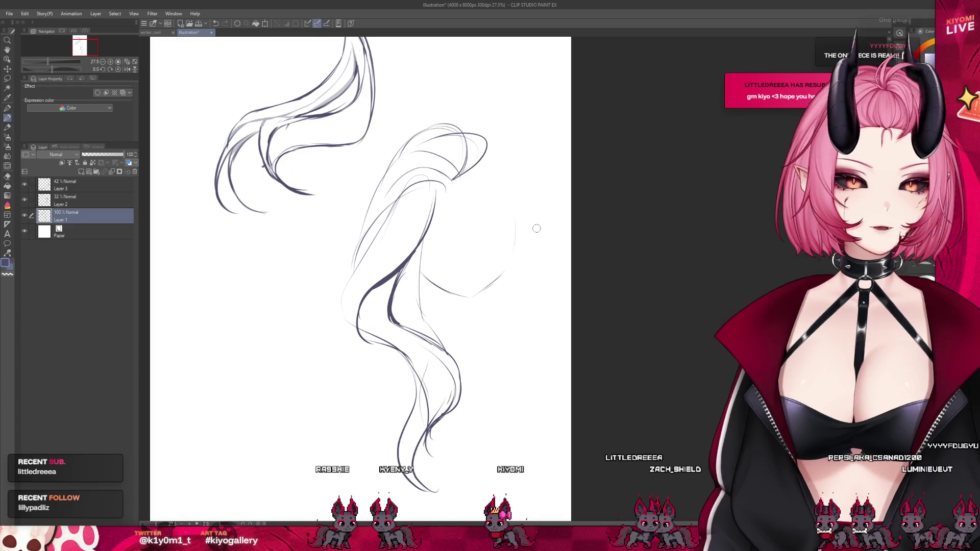
scroll(515, 217, "down", 5)
scroll(487, 209, "up", 2)
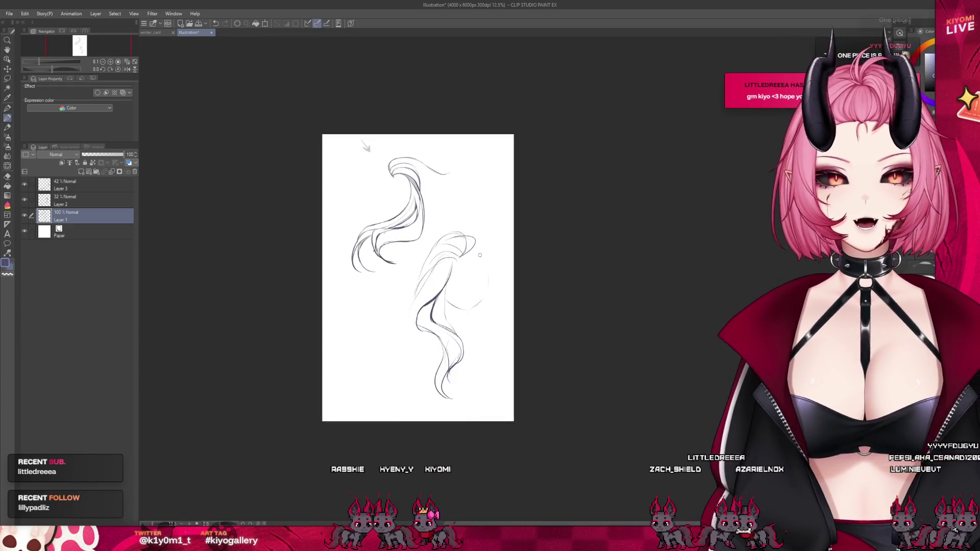
scroll(480, 255, "up", 2)
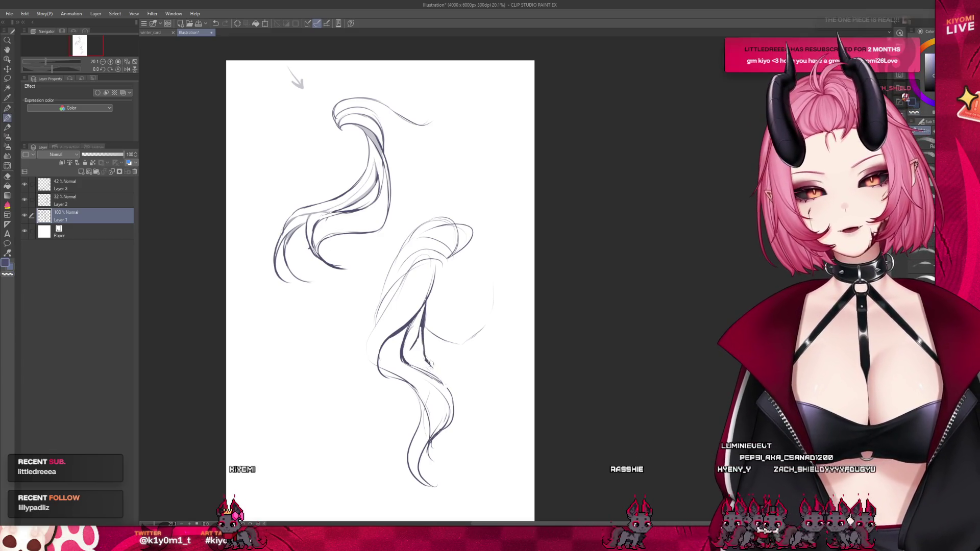
scroll(467, 323, "down", 3)
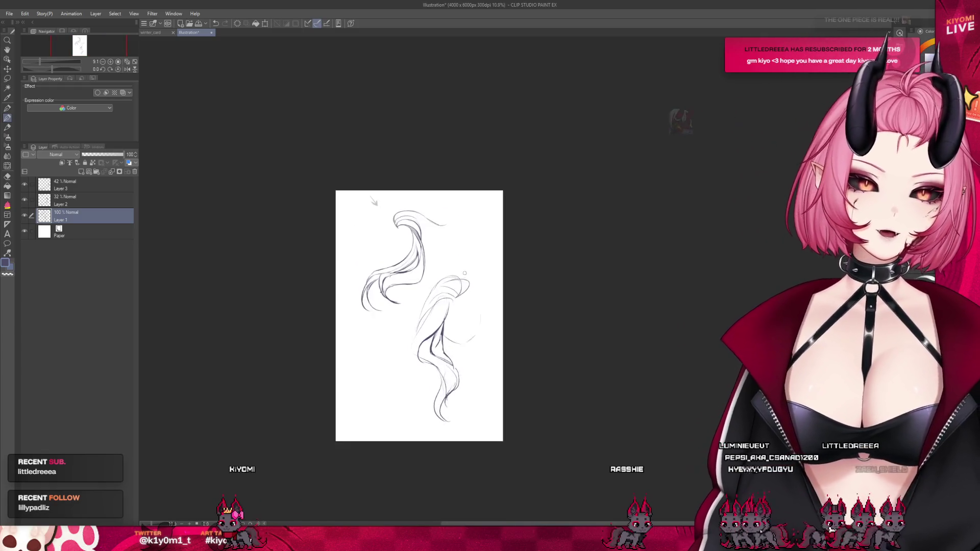
scroll(460, 333, "up", 1)
scroll(455, 342, "up", 2)
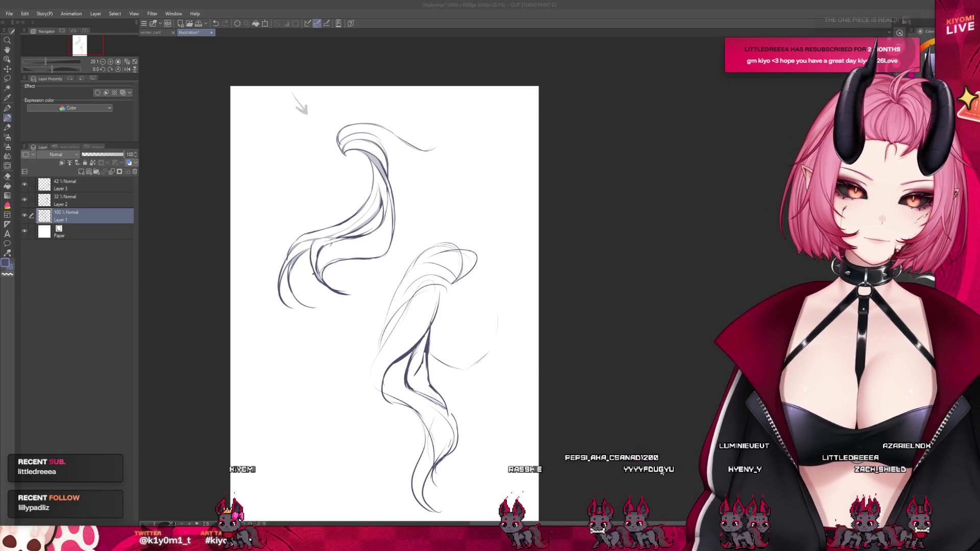
scroll(388, 296, "down", 2)
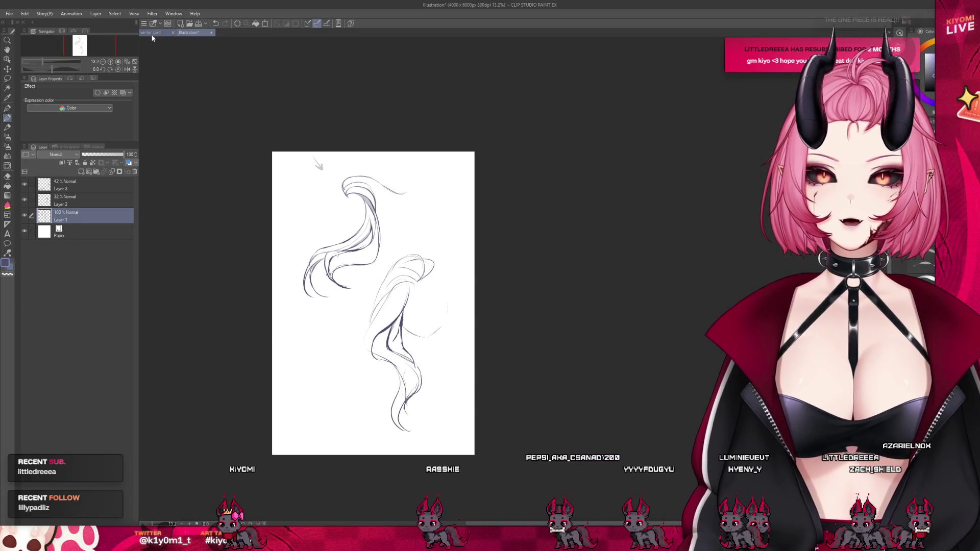
Step: Switch to the winter_card document and select Layer 76 inside the hair folder
left_click(152, 33)
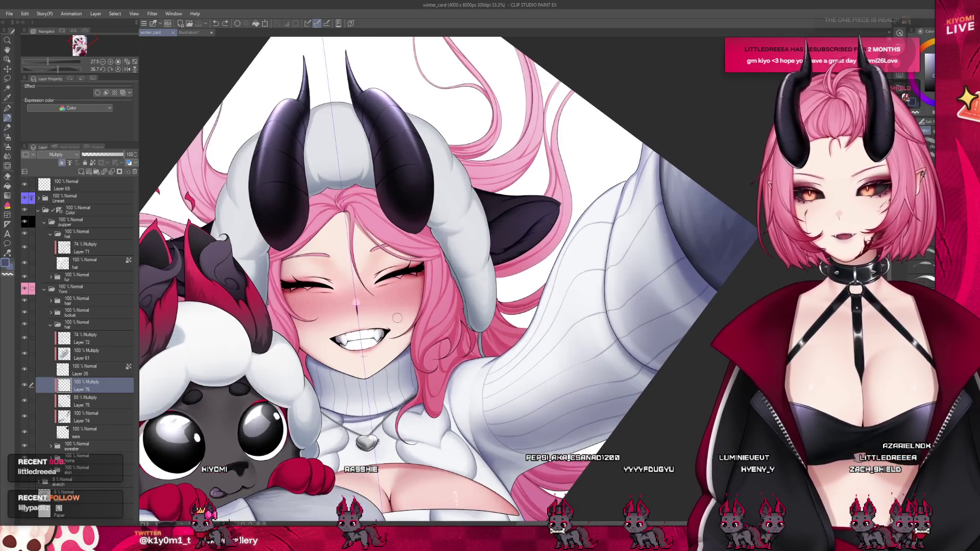
scroll(440, 283, "up", 2)
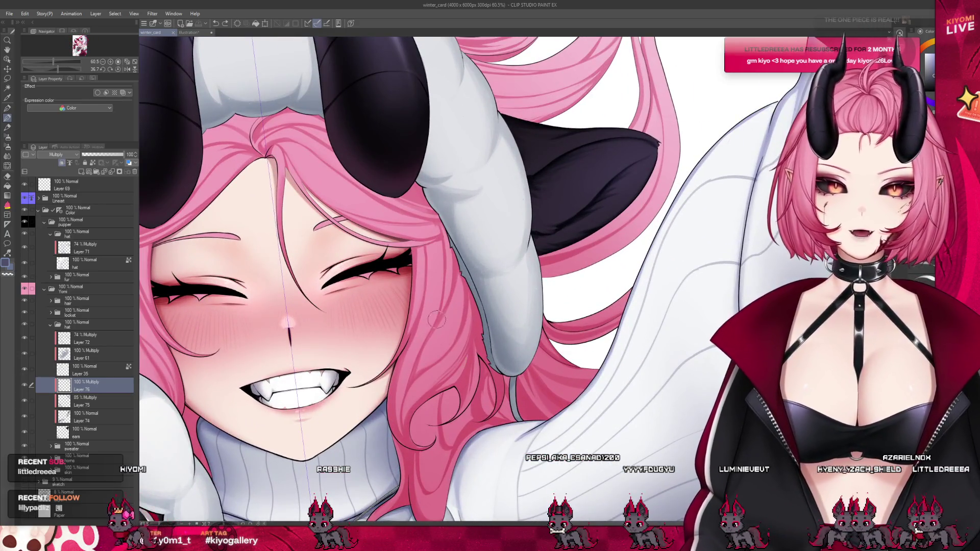
scroll(435, 321, "down", 1)
scroll(459, 316, "down", 1)
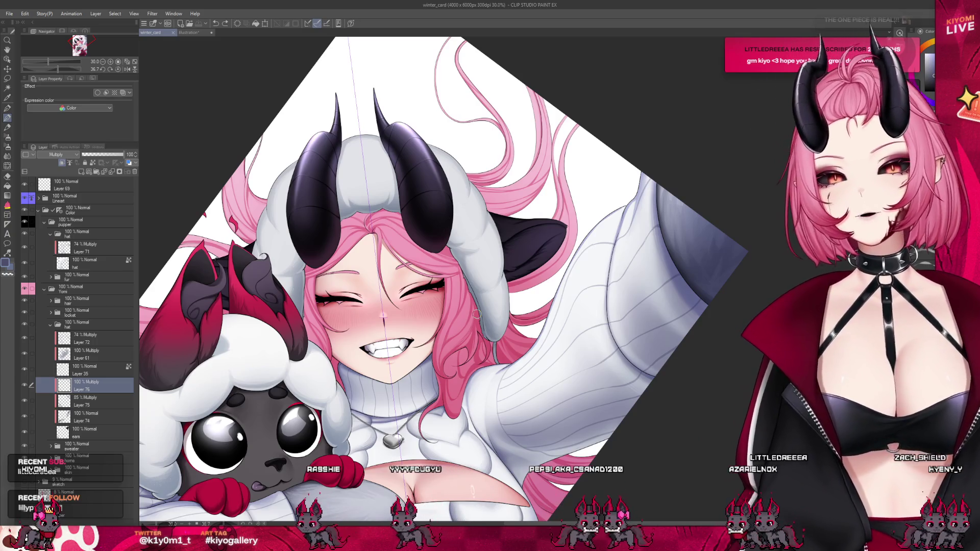
scroll(418, 265, "down", 1)
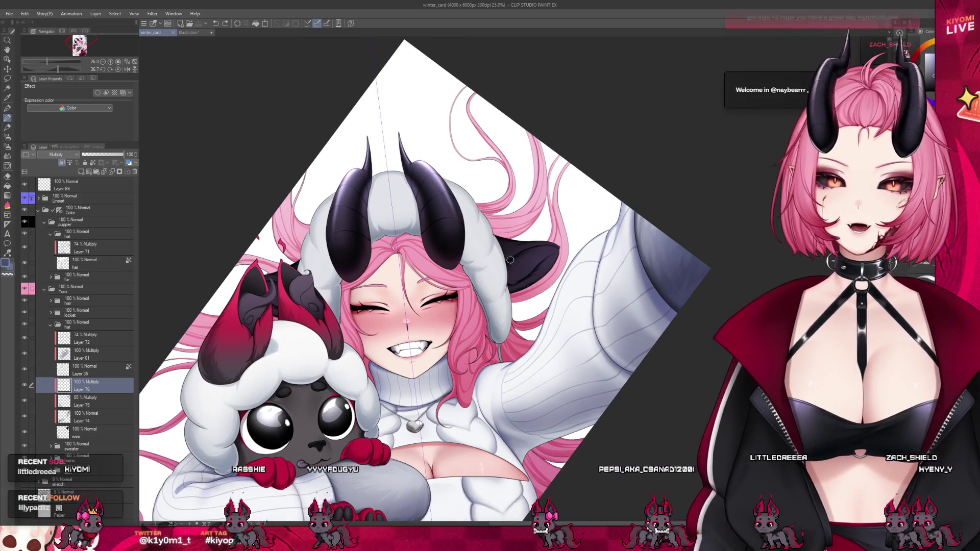
scroll(418, 265, "down", 1)
scroll(338, 288, "up", 1)
scroll(347, 242, "up", 1)
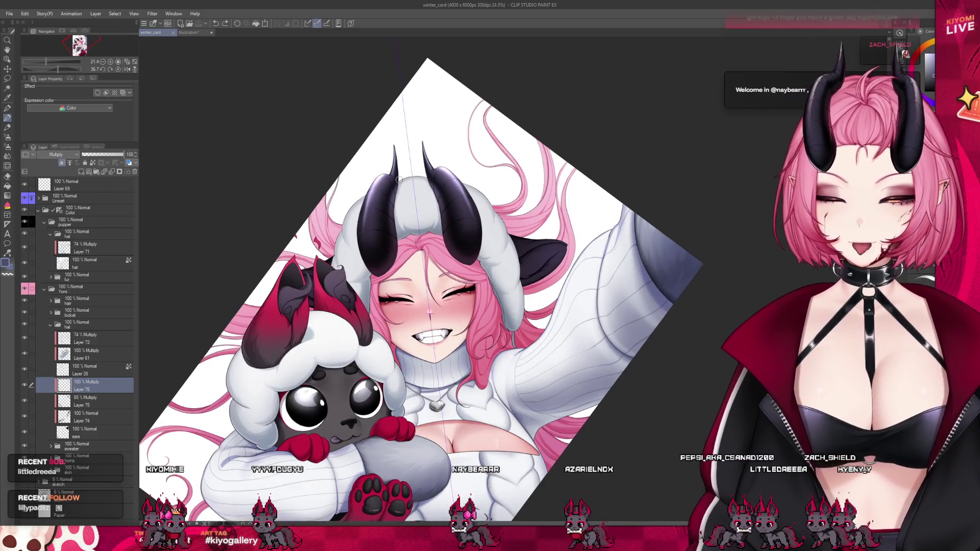
scroll(480, 242, "up", 1)
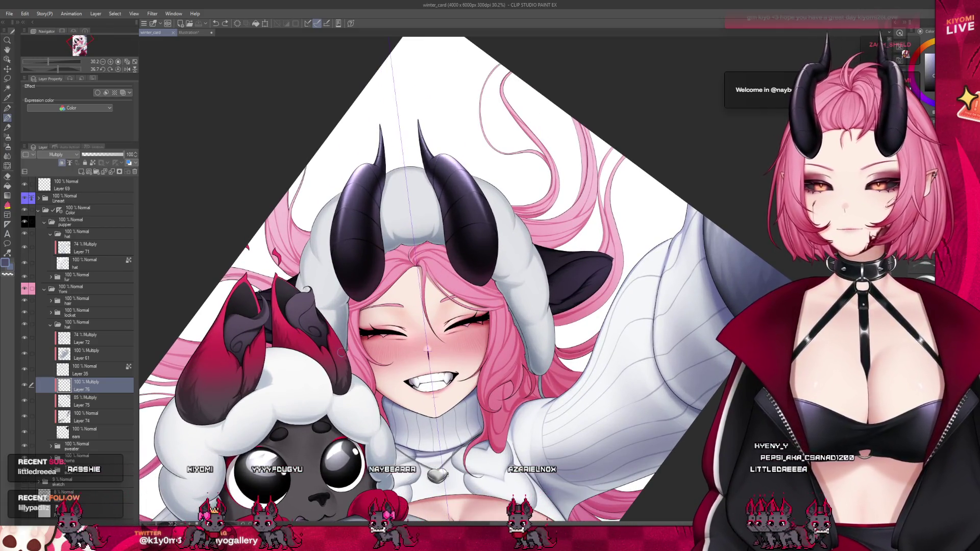
scroll(513, 311, "up", 1)
scroll(513, 310, "up", 1)
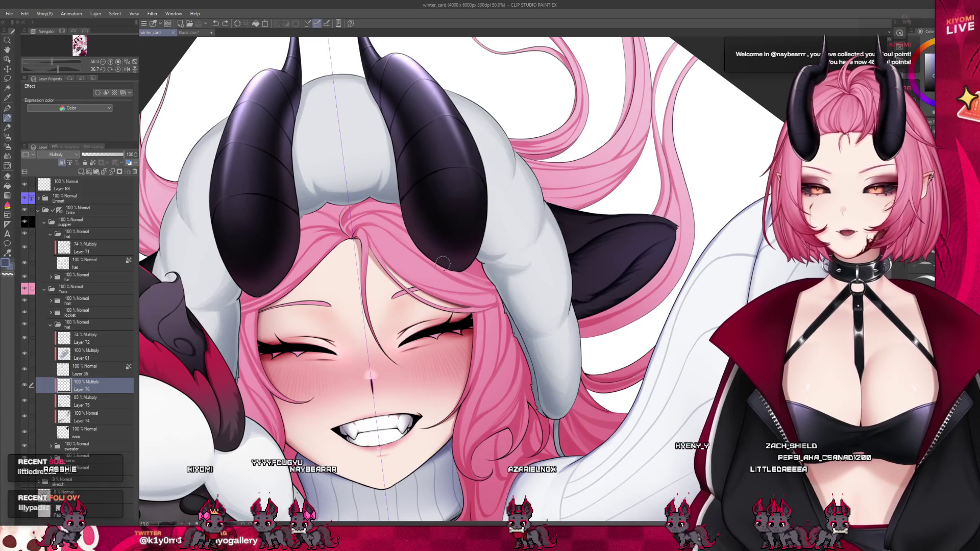
scroll(443, 264, "down", 1)
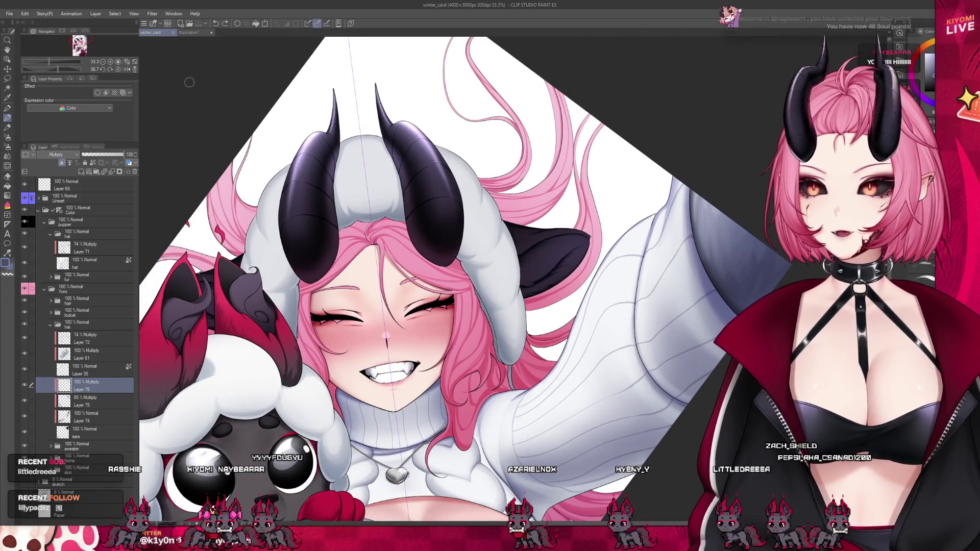
left_click_drag(189, 82, 88, 373)
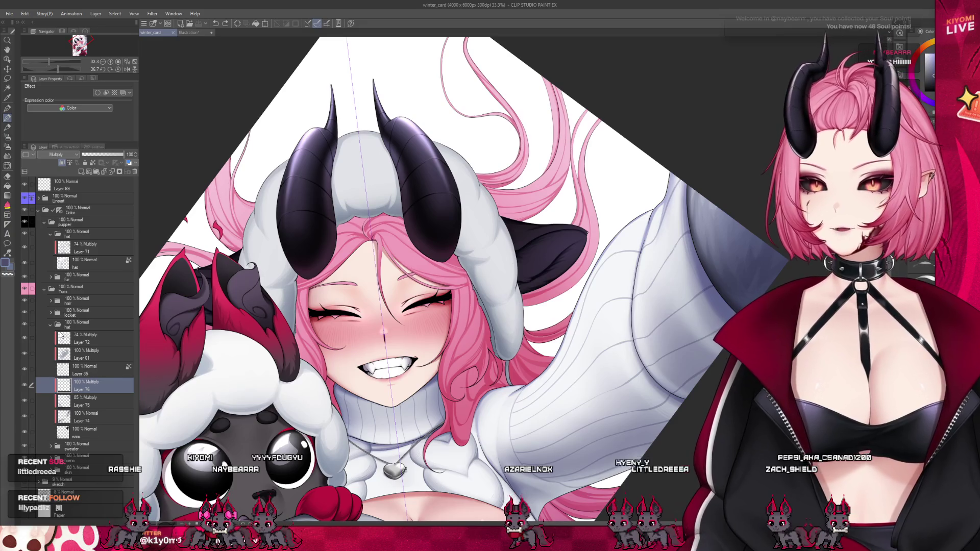
left_click(49, 326)
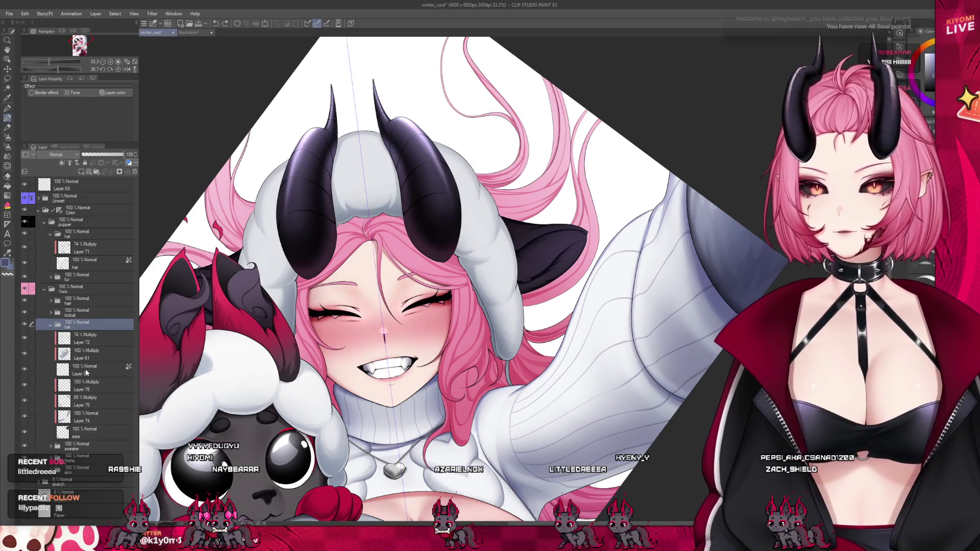
left_click(84, 383)
scroll(574, 239, "up", 2)
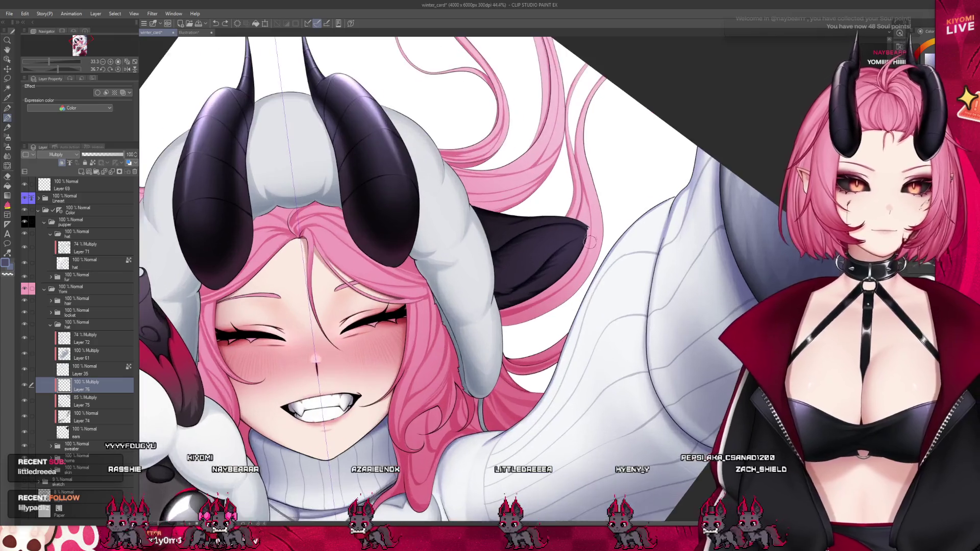
scroll(591, 242, "up", 1)
scroll(594, 233, "up", 1)
scroll(601, 223, "up", 1)
scroll(613, 205, "up", 1)
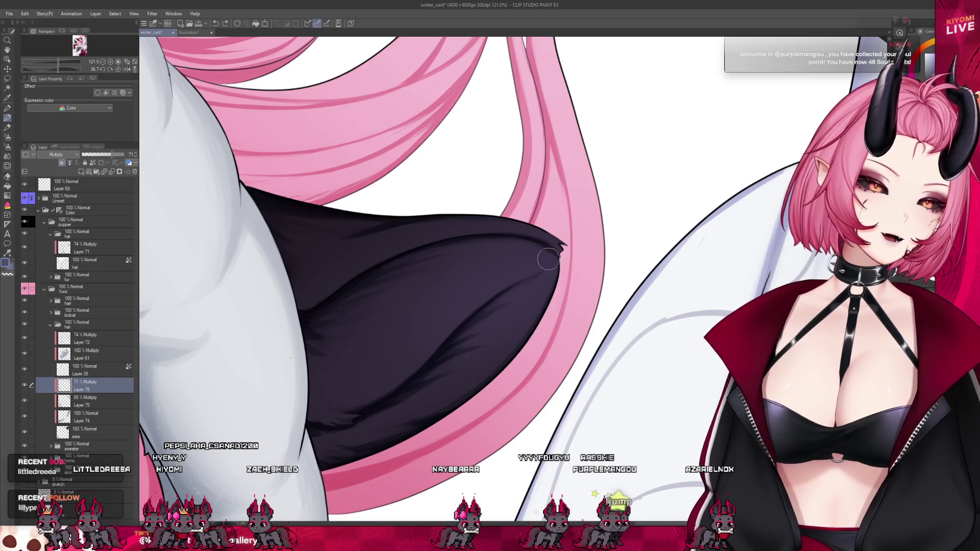
scroll(549, 261, "down", 2)
scroll(512, 235, "down", 2)
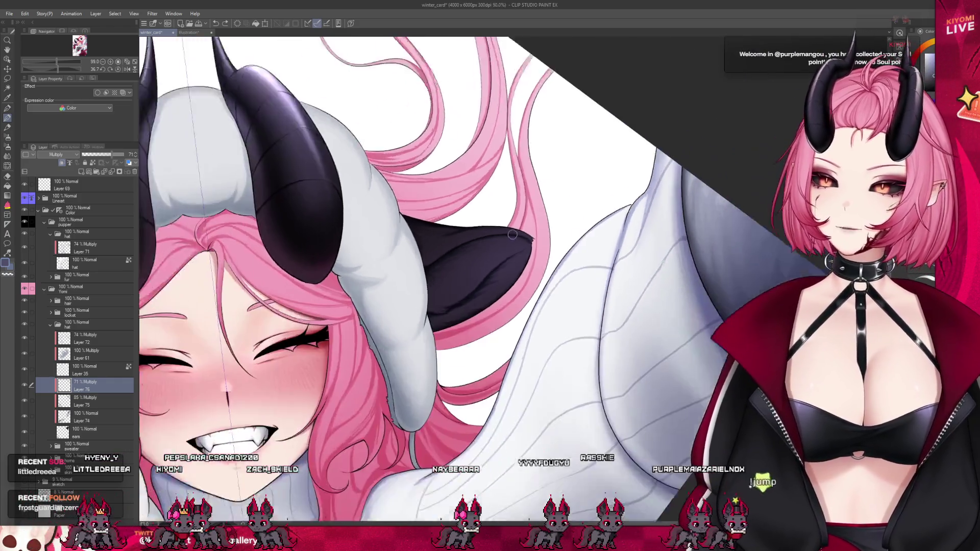
scroll(512, 236, "down", 3)
scroll(510, 215, "up", 1)
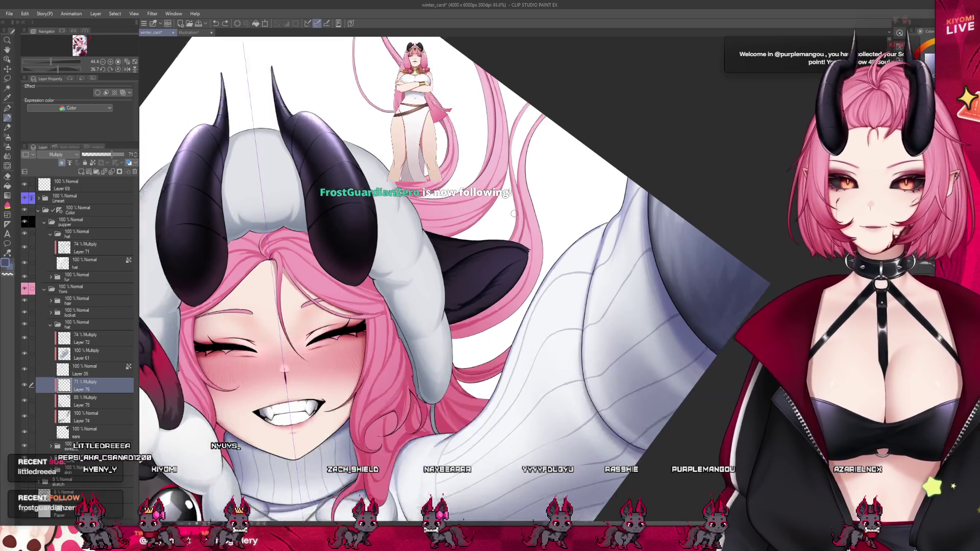
Step: Add a new raster layer, Layer 77, above Layer 76
left_click_drag(510, 187, 476, 247)
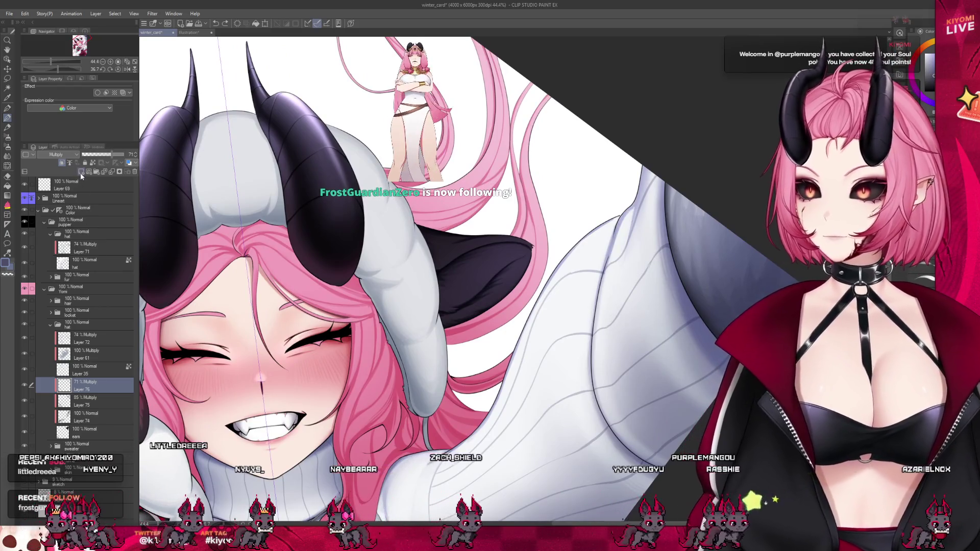
left_click(61, 165)
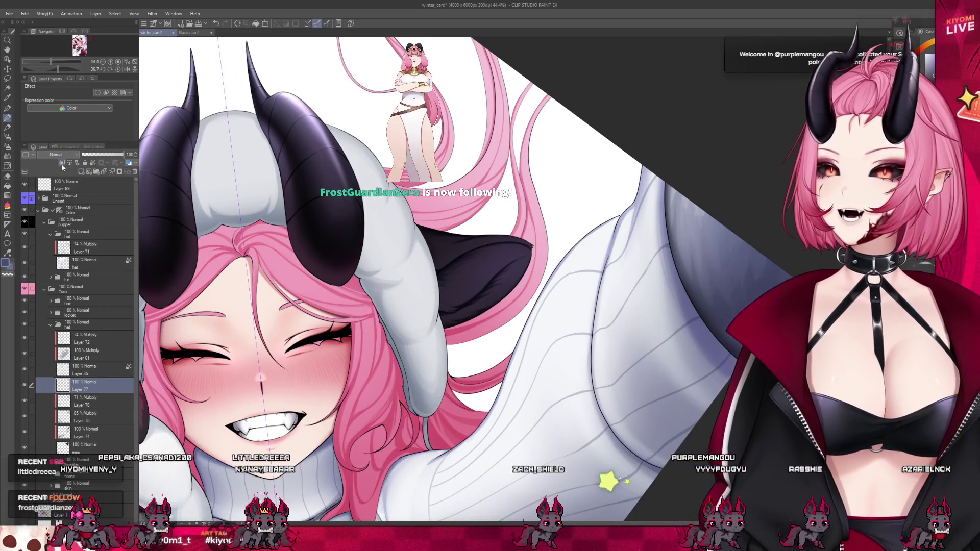
scroll(467, 198, "up", 5)
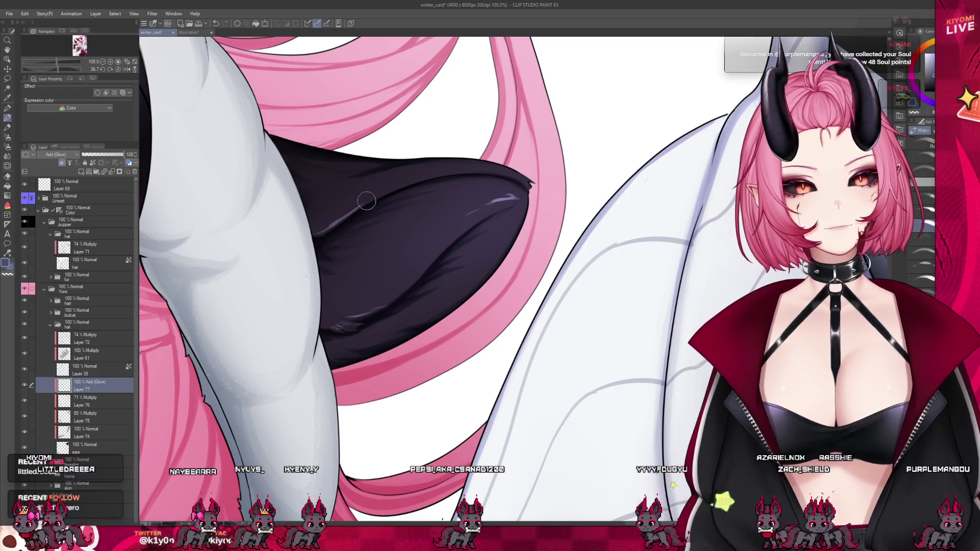
left_click_drag(124, 155, 106, 155)
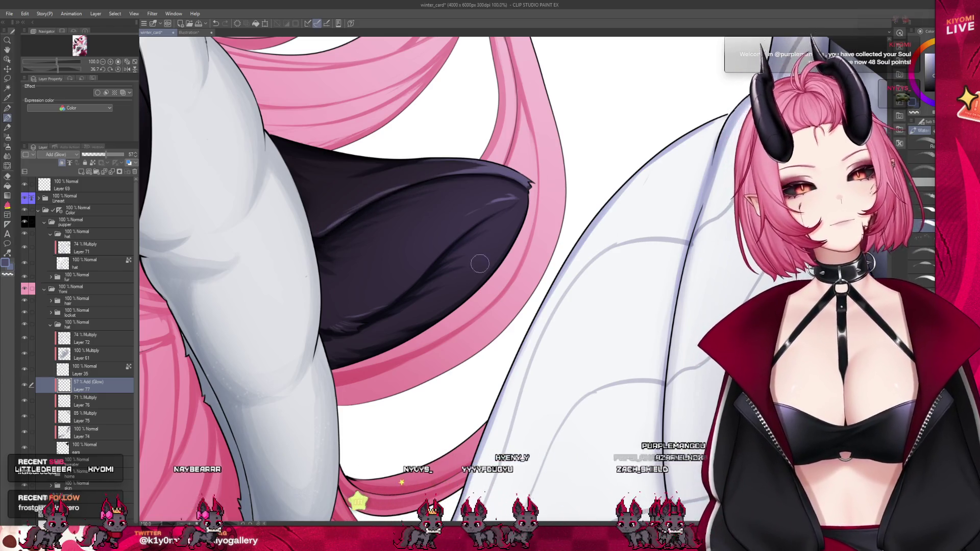
left_click_drag(510, 197, 439, 252)
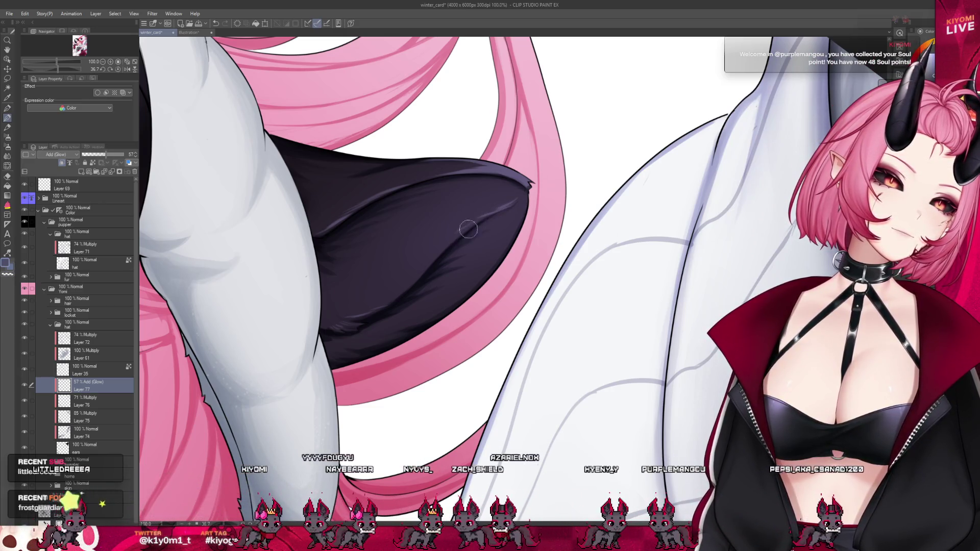
left_click_drag(517, 199, 412, 279)
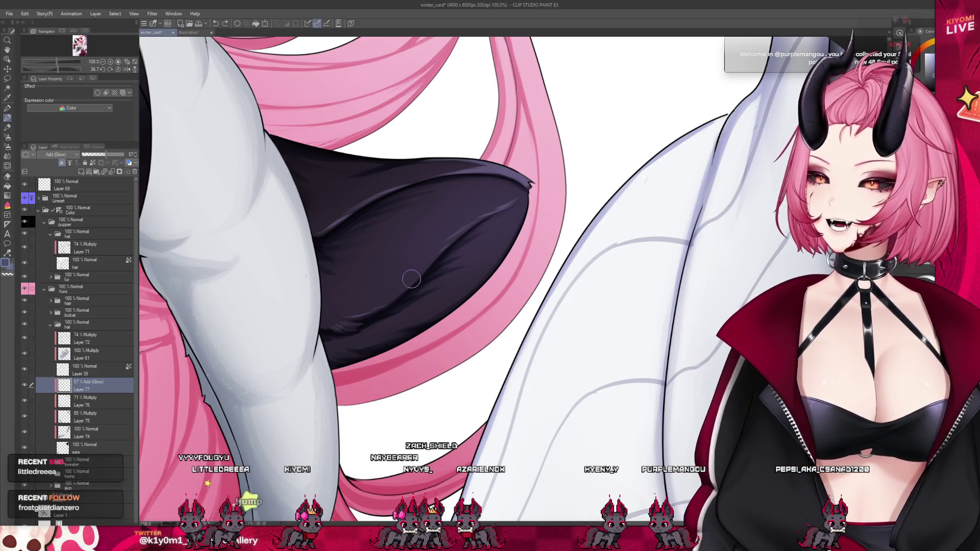
scroll(429, 275, "down", 2)
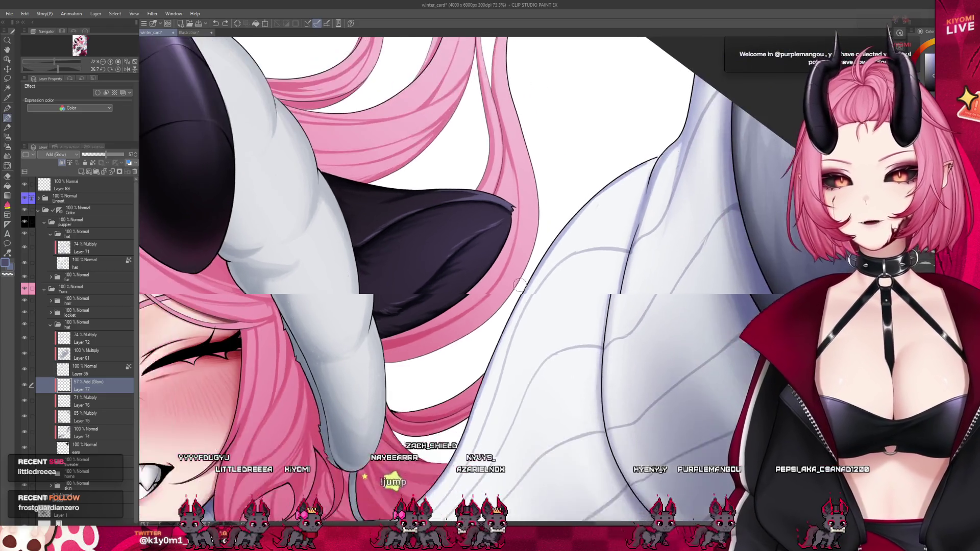
scroll(459, 272, "down", 2)
scroll(490, 267, "down", 2)
scroll(498, 256, "up", 1)
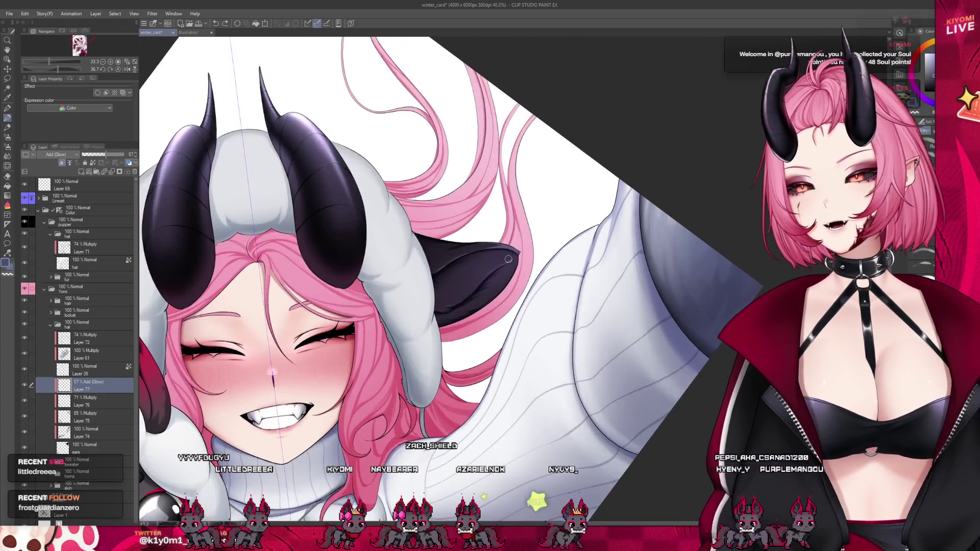
scroll(491, 242, "up", 1)
scroll(479, 227, "up", 1)
scroll(476, 219, "up", 1)
scroll(460, 230, "up", 1)
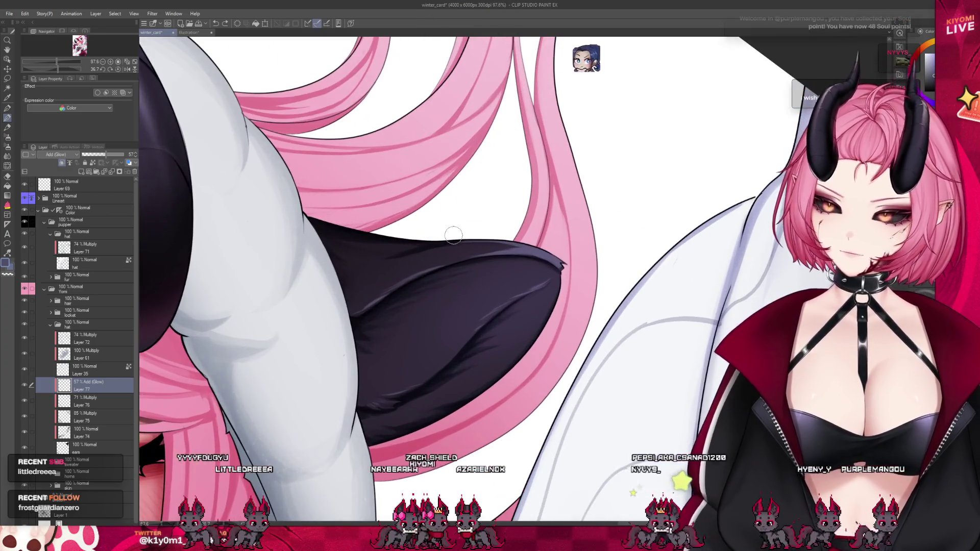
Step: Erase glow along the top edge of the dark sheep ear on the Add (Glow) layer
left_click(9, 138)
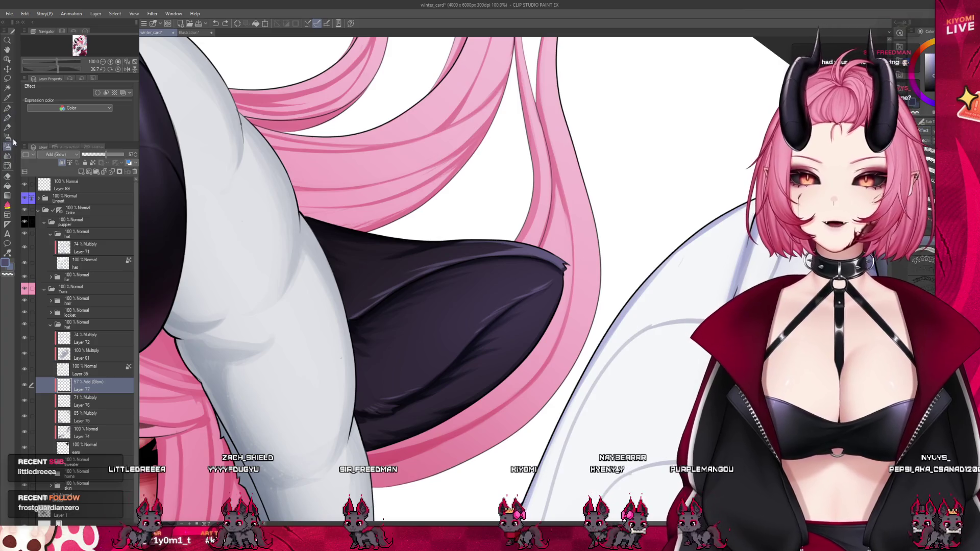
key("e")
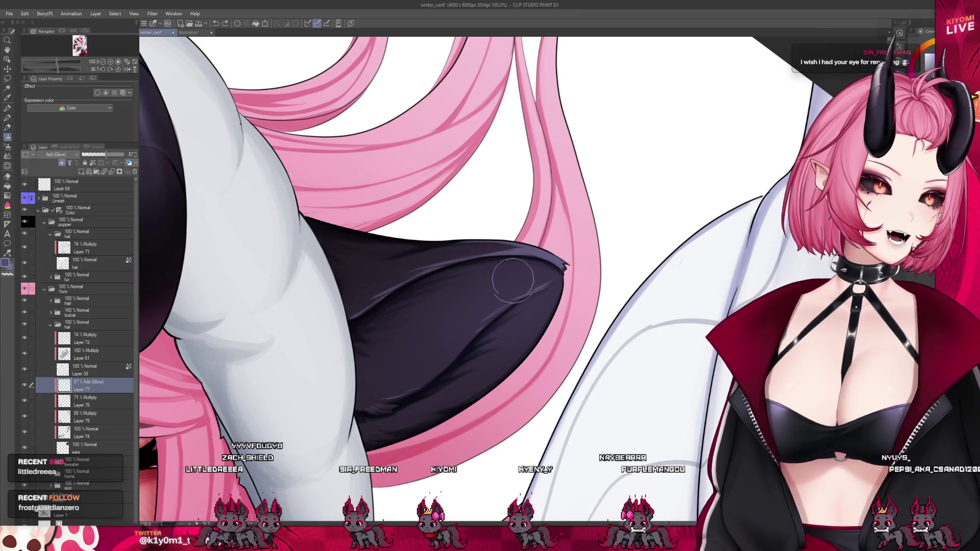
left_click_drag(424, 264, 546, 233)
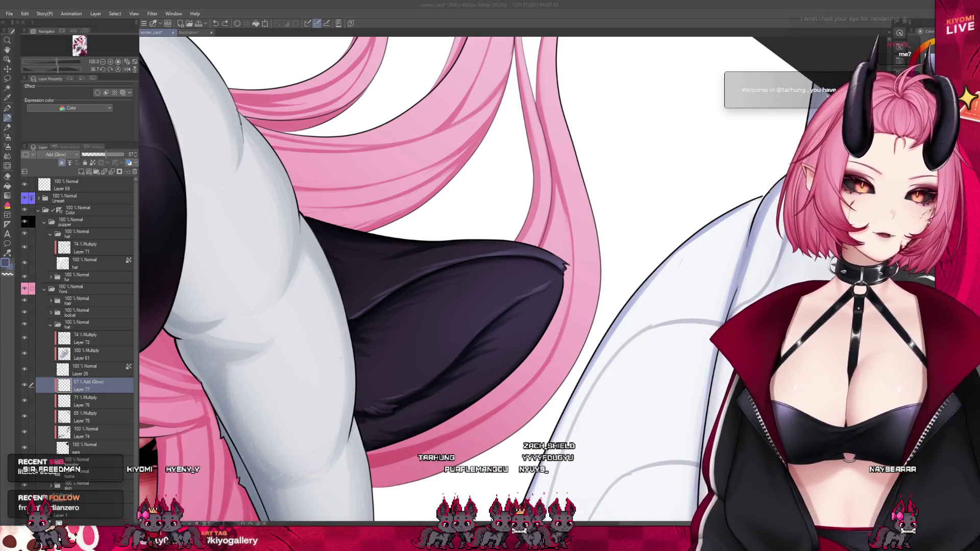
left_click(514, 300)
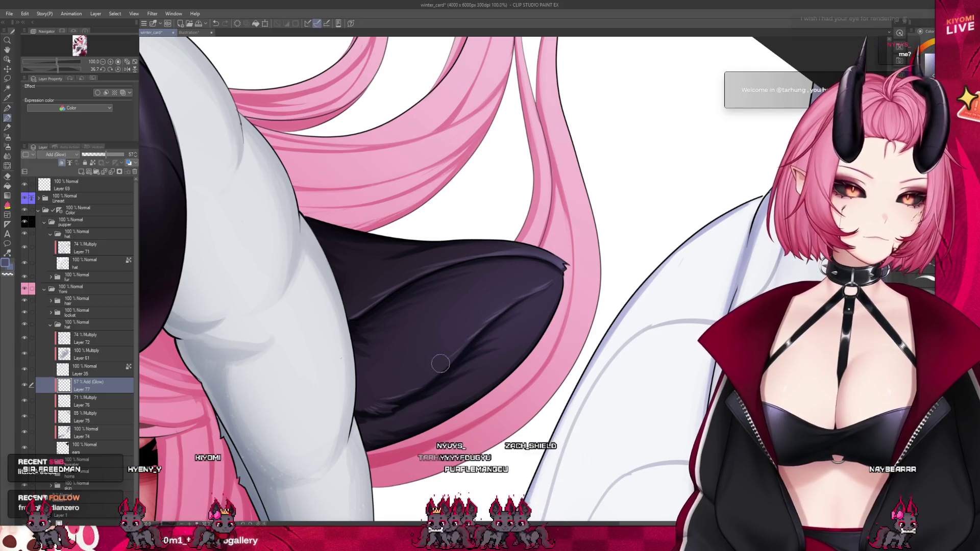
scroll(491, 276, "down", 2)
scroll(460, 245, "down", 2)
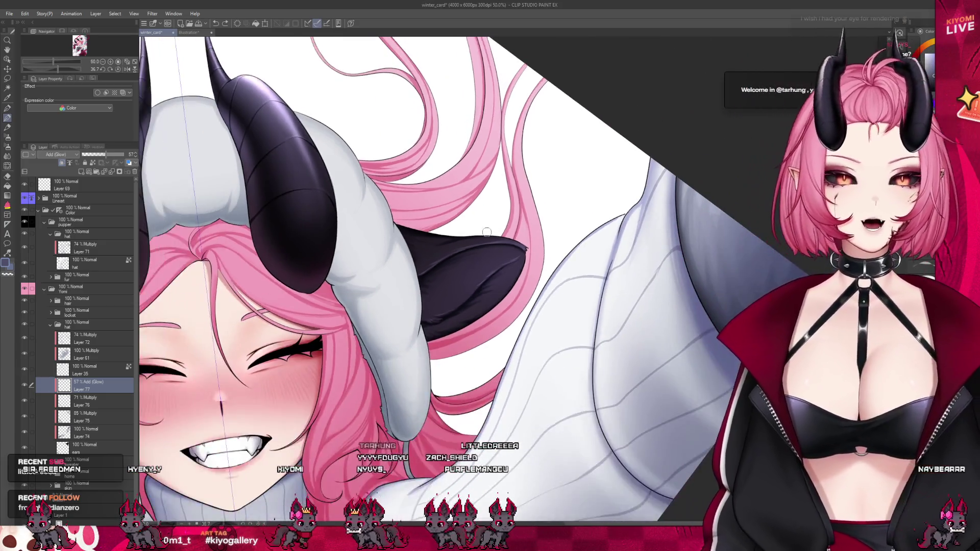
scroll(452, 238, "down", 2)
scroll(453, 238, "down", 2)
scroll(452, 239, "down", 2)
scroll(453, 238, "down", 2)
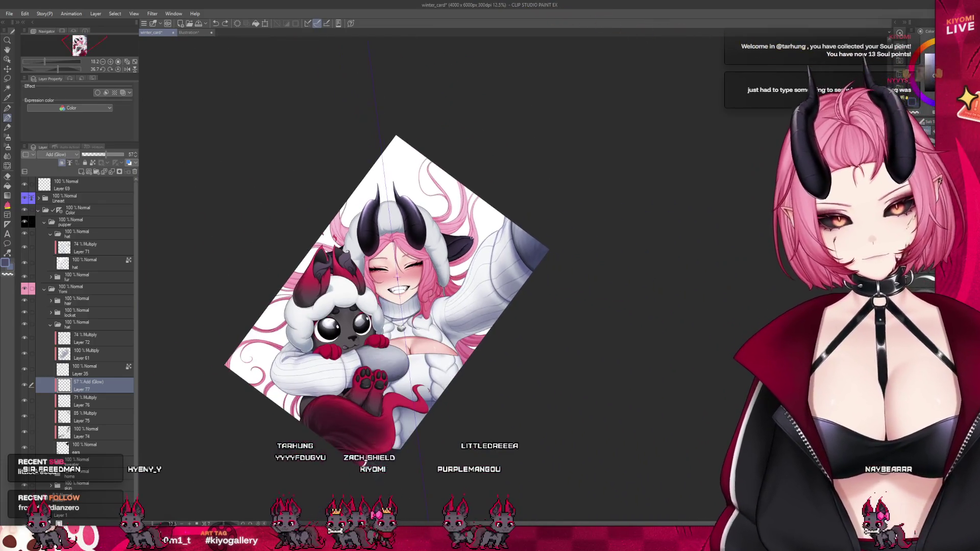
scroll(453, 238, "down", 1)
scroll(395, 273, "up", 2)
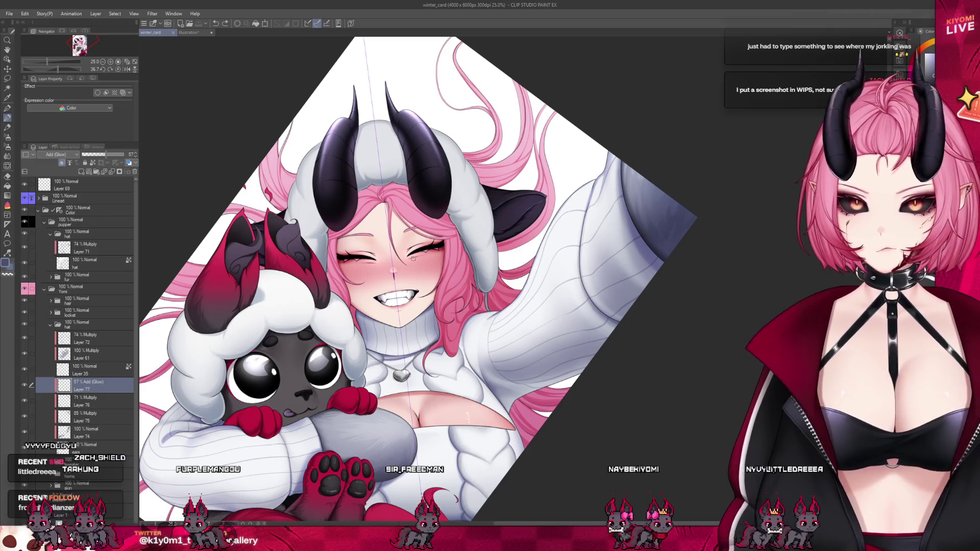
scroll(414, 292, "down", 3)
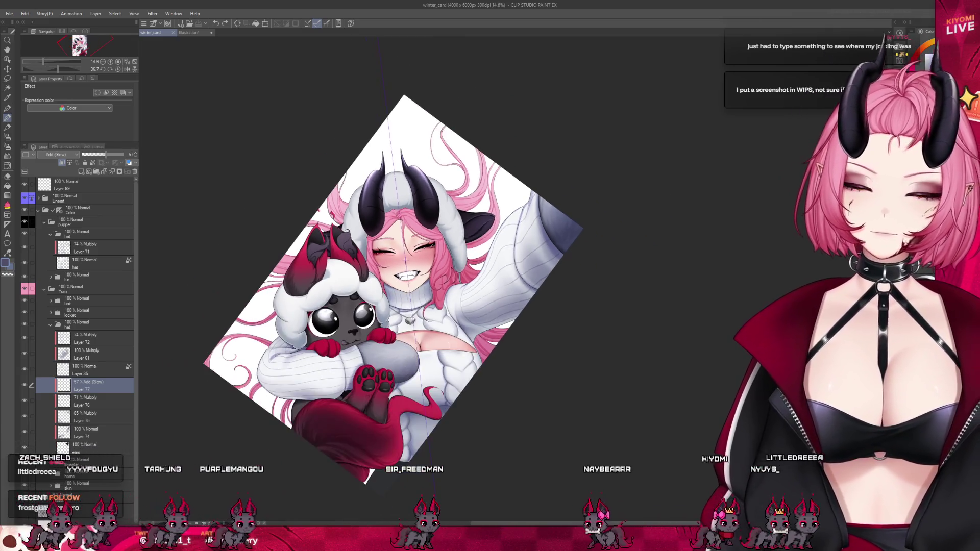
scroll(384, 284, "up", 1)
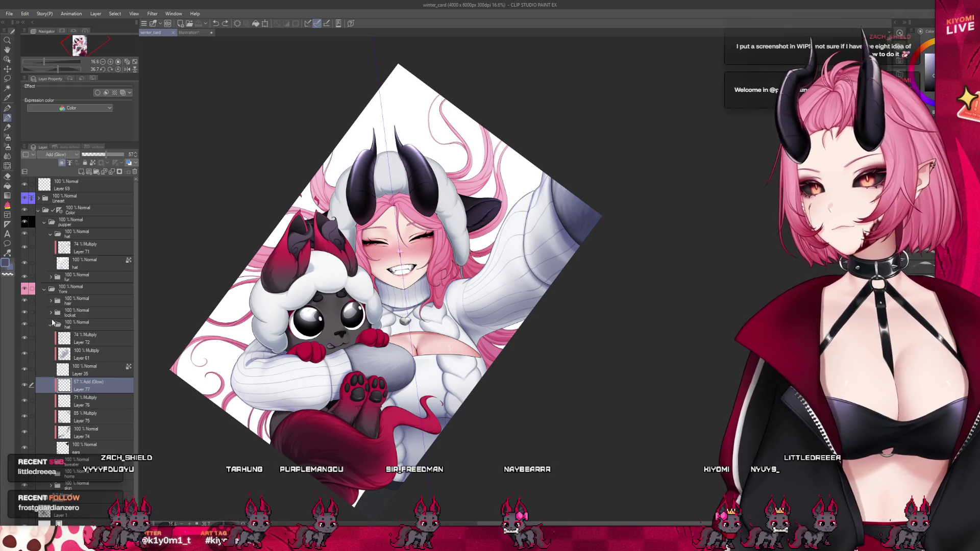
Step: Expand the hair group and select its Multiply shading layer
left_click(52, 301)
left_click(52, 303)
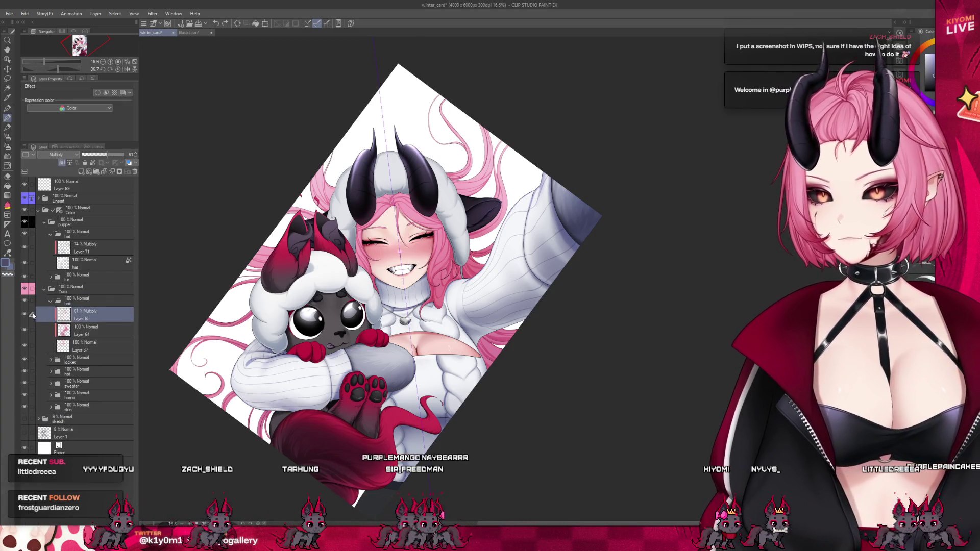
Step: Select the hair's Multiply and normal paint layers for deeper pink shading
left_click(84, 313)
left_click(57, 154)
left_click(57, 164)
left_click_drag(108, 153, 155, 158)
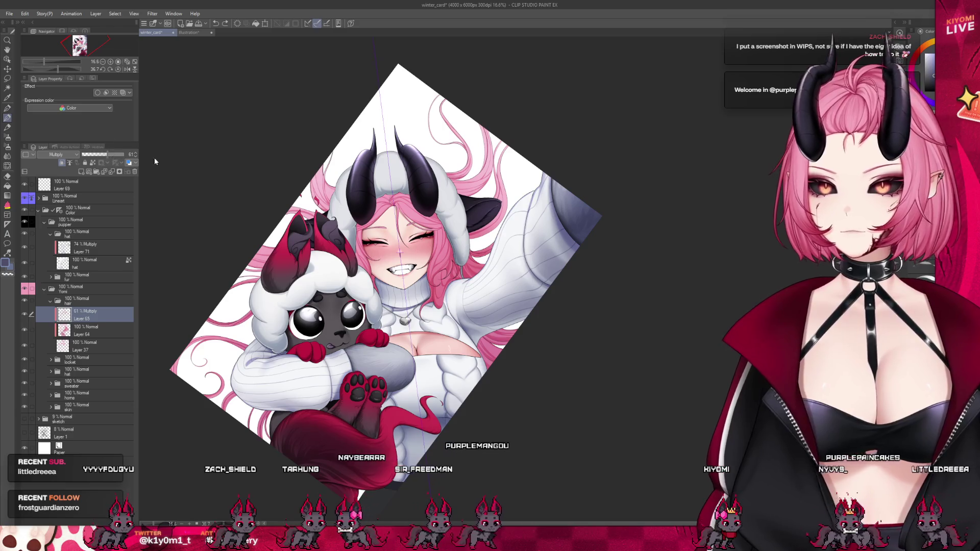
scroll(262, 202, "up", 2)
scroll(383, 198, "up", 3)
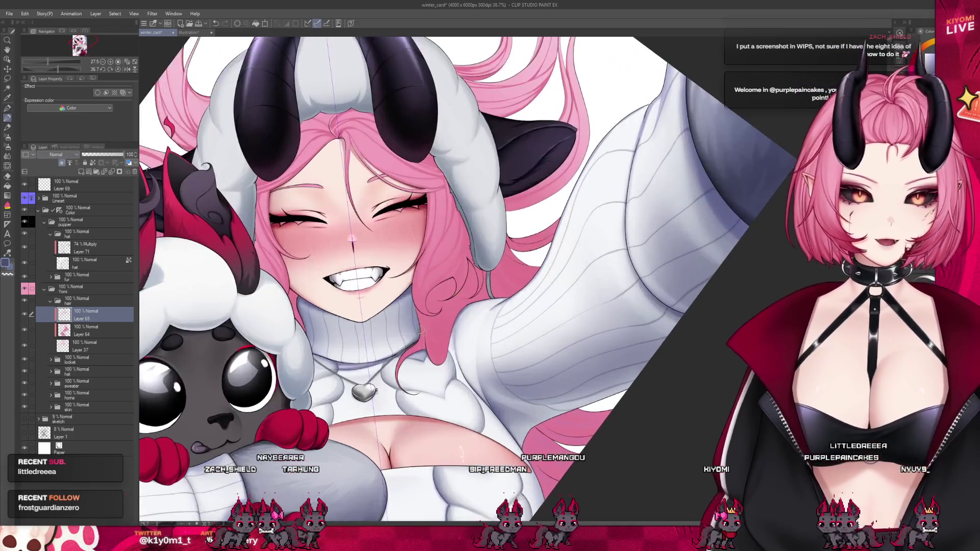
scroll(443, 194, "up", 1)
scroll(453, 269, "up", 1)
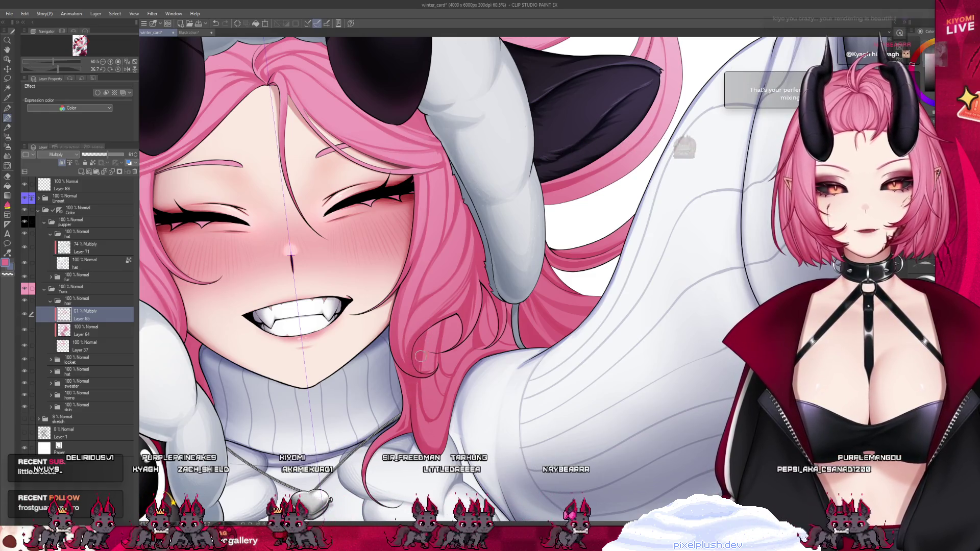
scroll(460, 332, "down", 2)
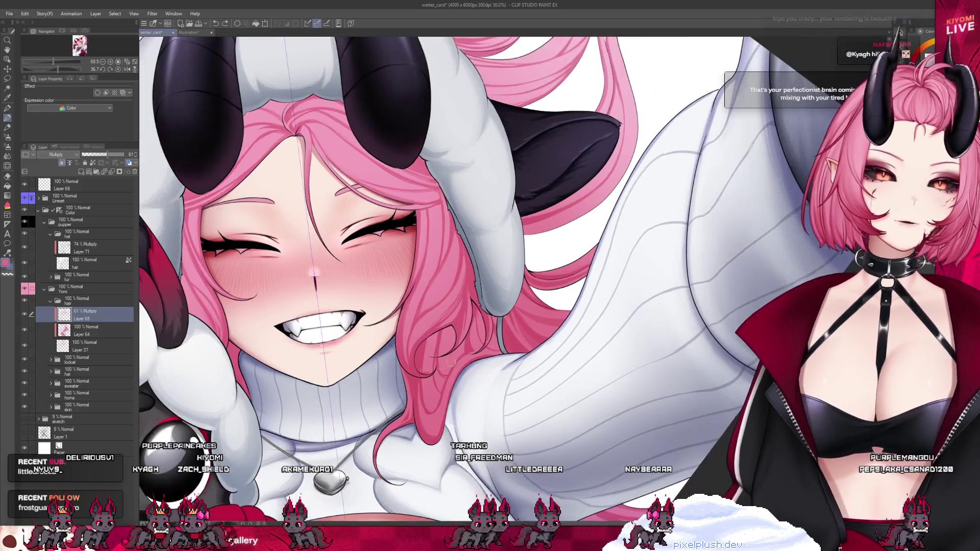
scroll(459, 333, "down", 3)
scroll(459, 333, "down", 3)
scroll(459, 332, "down", 2)
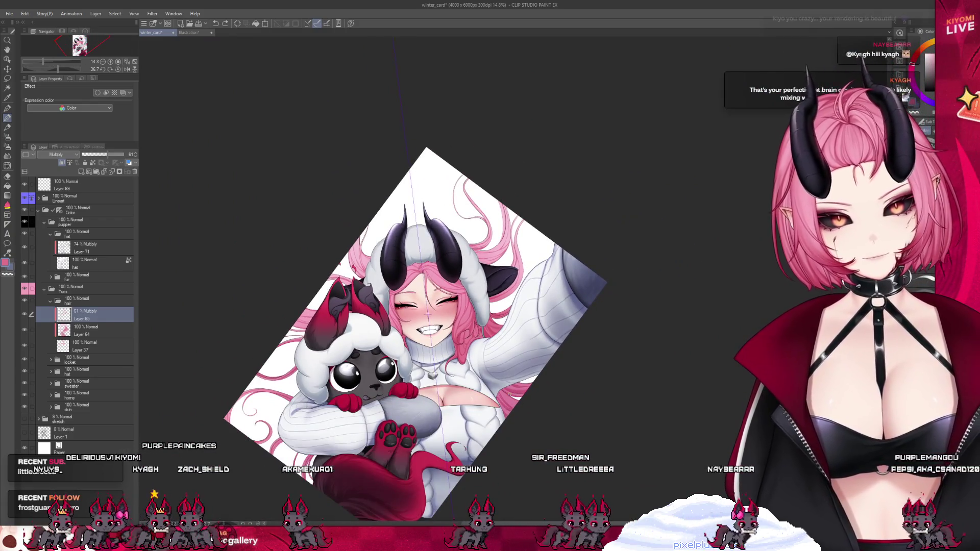
scroll(437, 307, "up", 1)
scroll(437, 306, "up", 1)
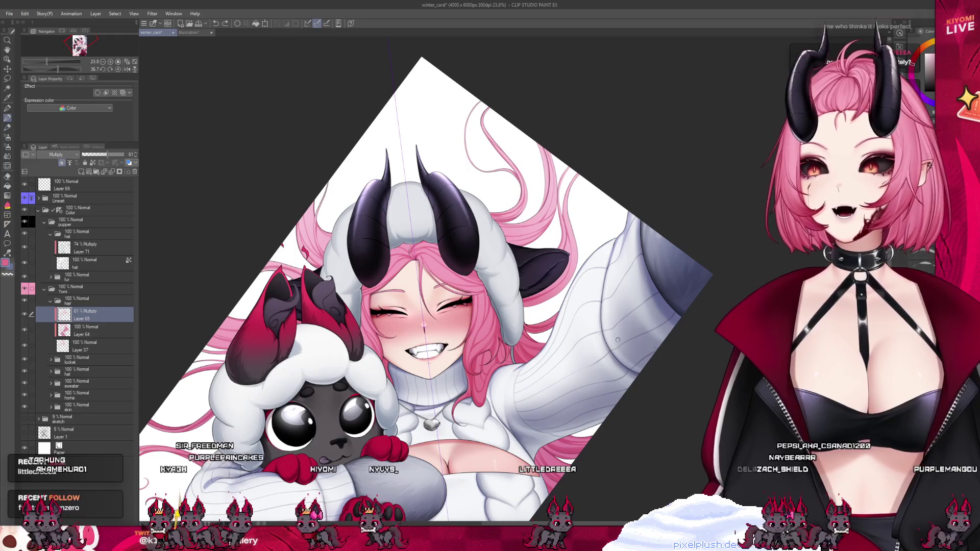
scroll(383, 275, "up", 1)
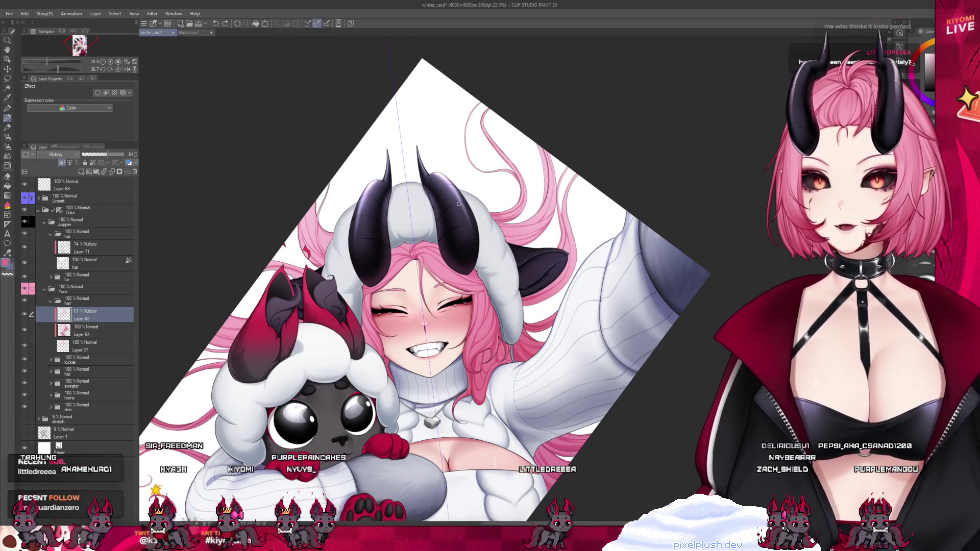
scroll(383, 275, "up", 2)
scroll(383, 276, "up", 2)
scroll(384, 276, "up", 2)
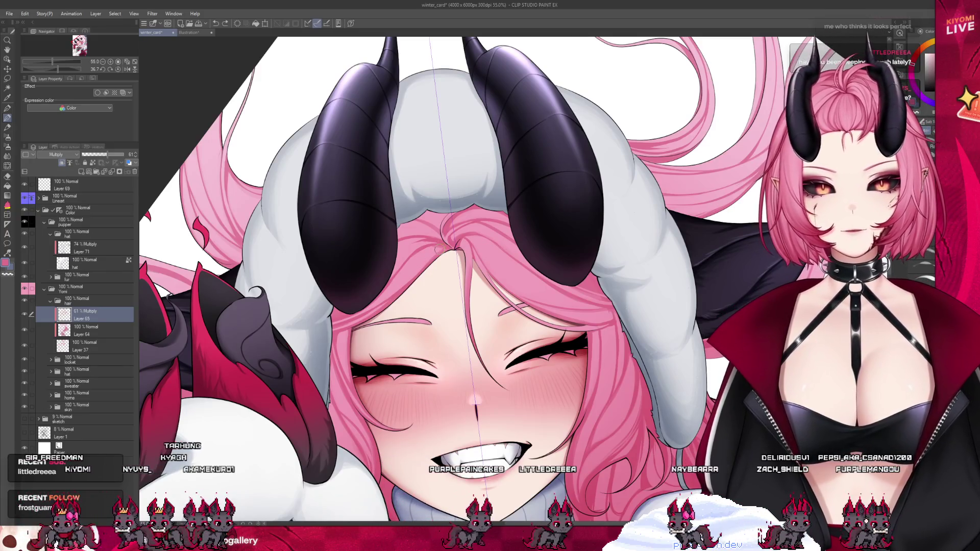
scroll(389, 142, "down", 2)
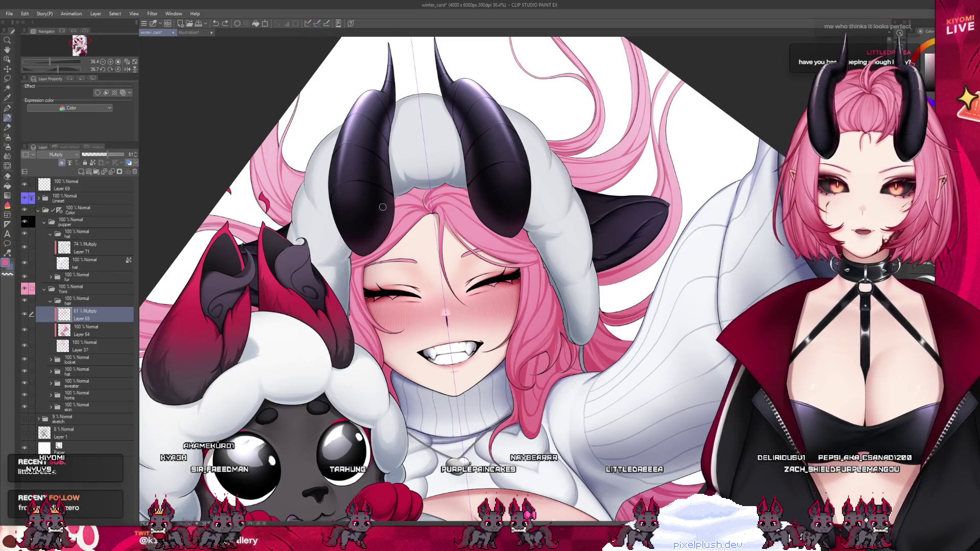
scroll(382, 207, "up", 2)
scroll(389, 202, "up", 2)
scroll(394, 201, "up", 1)
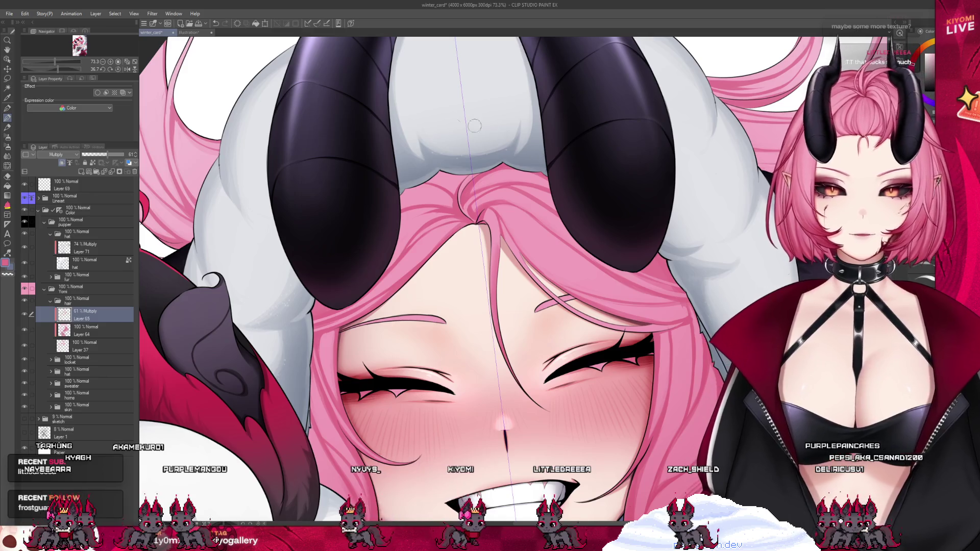
scroll(536, 157, "down", 2)
scroll(529, 164, "down", 2)
scroll(515, 177, "down", 1)
scroll(515, 177, "up", 2)
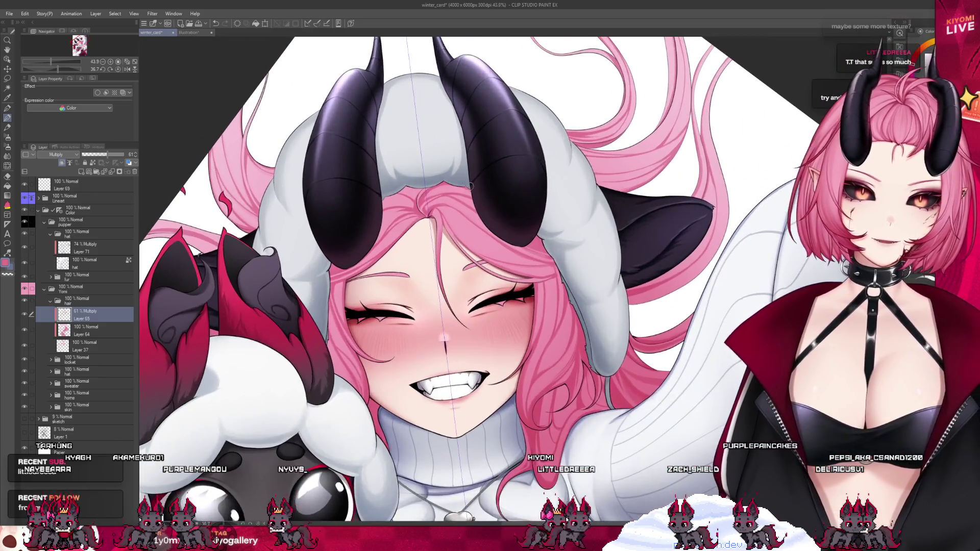
scroll(516, 177, "up", 1)
scroll(516, 177, "up", 1)
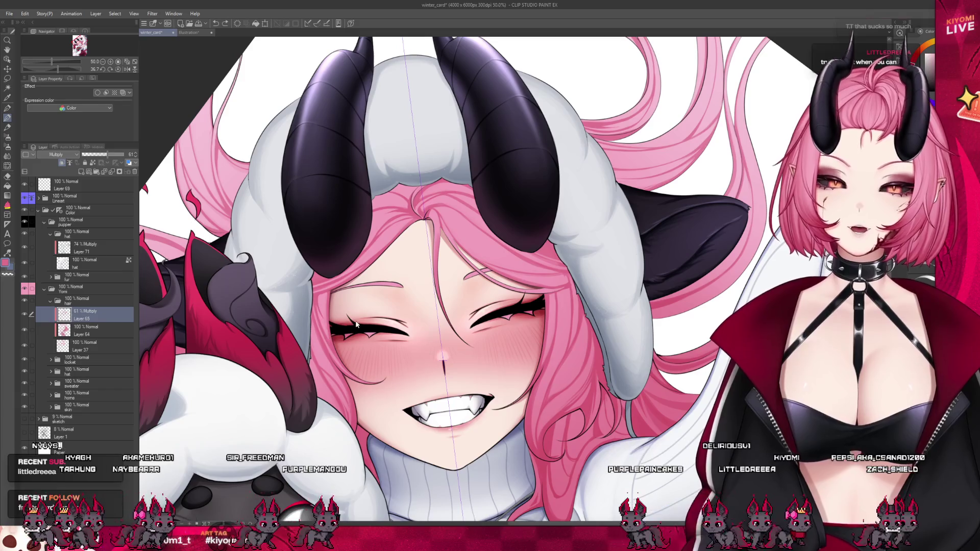
scroll(355, 320, "up", 2)
scroll(355, 321, "up", 1)
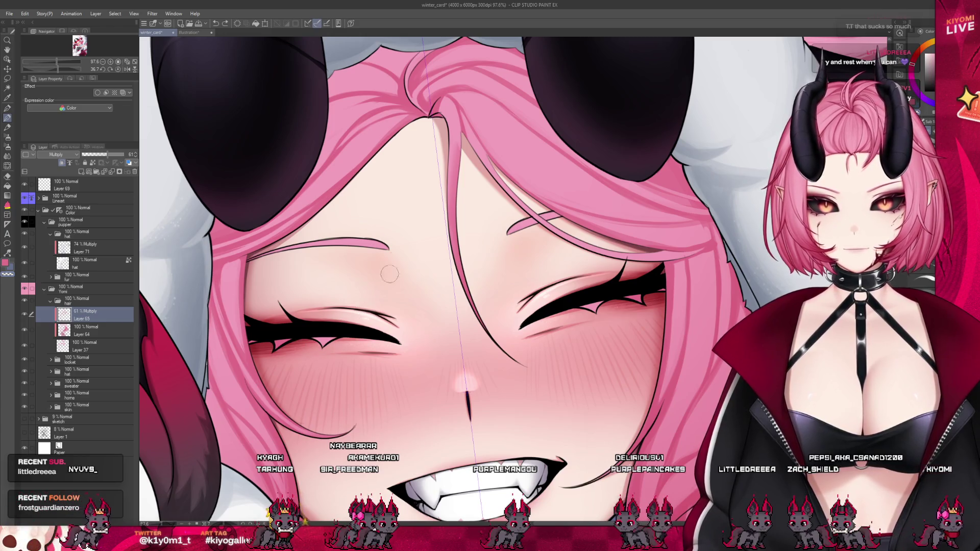
scroll(349, 65, "down", 6)
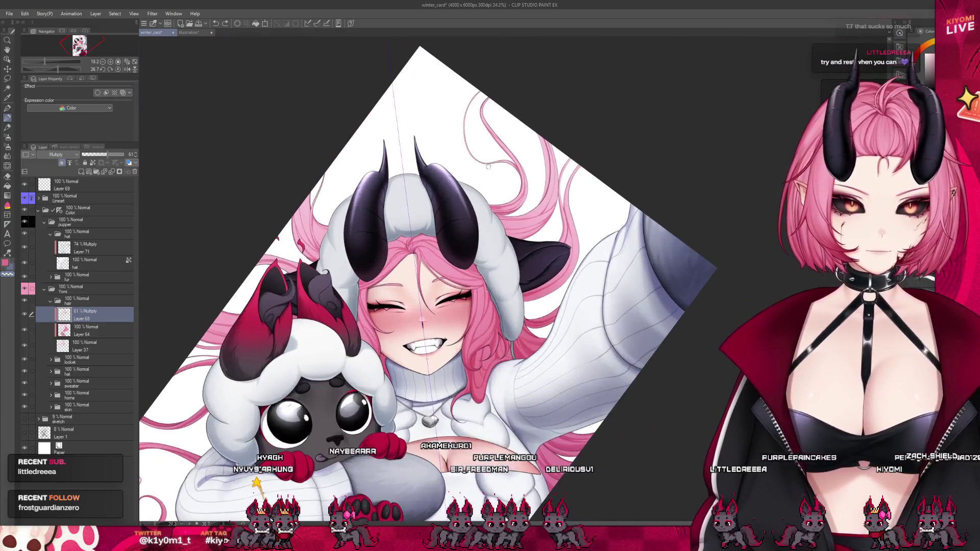
scroll(330, 172, "up", 1)
scroll(330, 173, "up", 2)
scroll(330, 172, "up", 2)
scroll(324, 178, "up", 3)
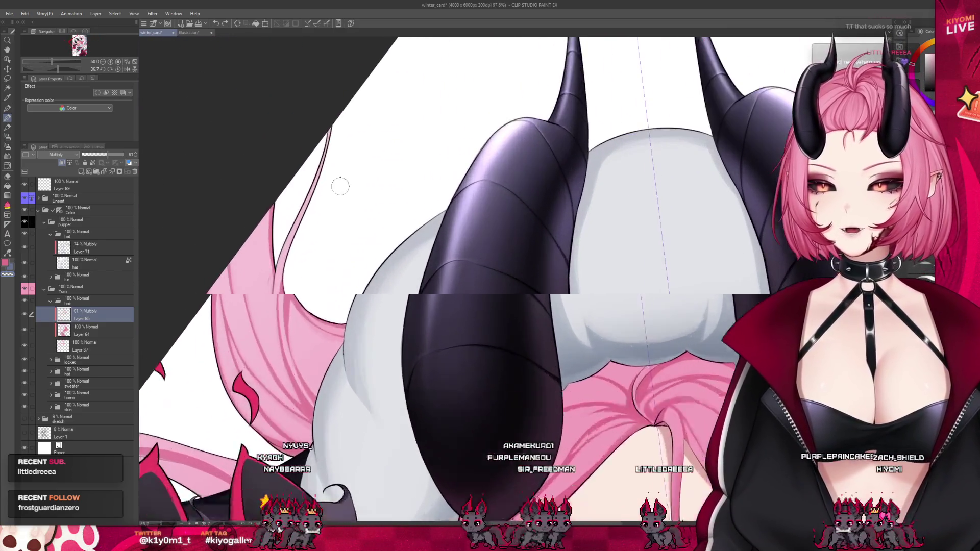
scroll(291, 230, "up", 1)
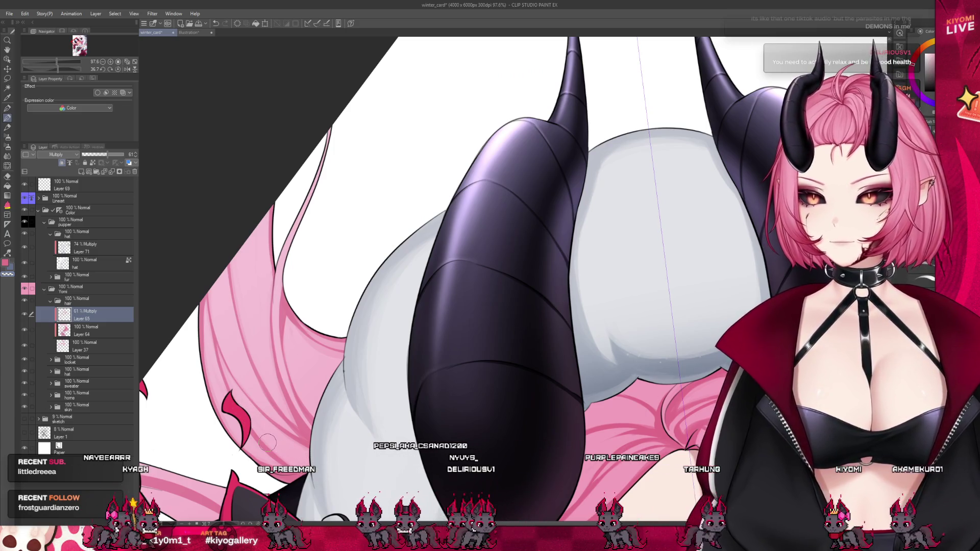
mouse_move(267, 442)
left_mouse_down()
mouse_move(373, 253)
mouse_move(197, 346)
left_mouse_up()
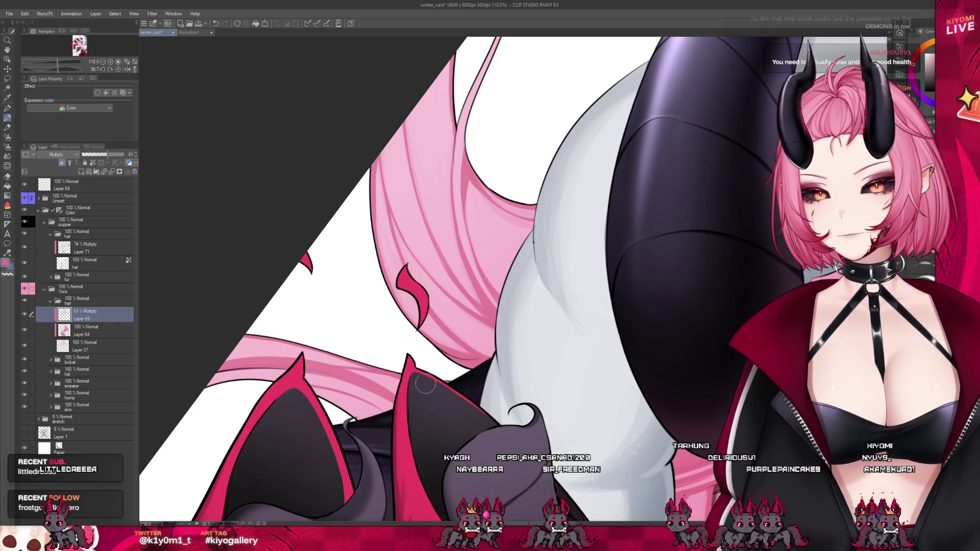
scroll(358, 285, "down", 3)
scroll(230, 322, "down", 3)
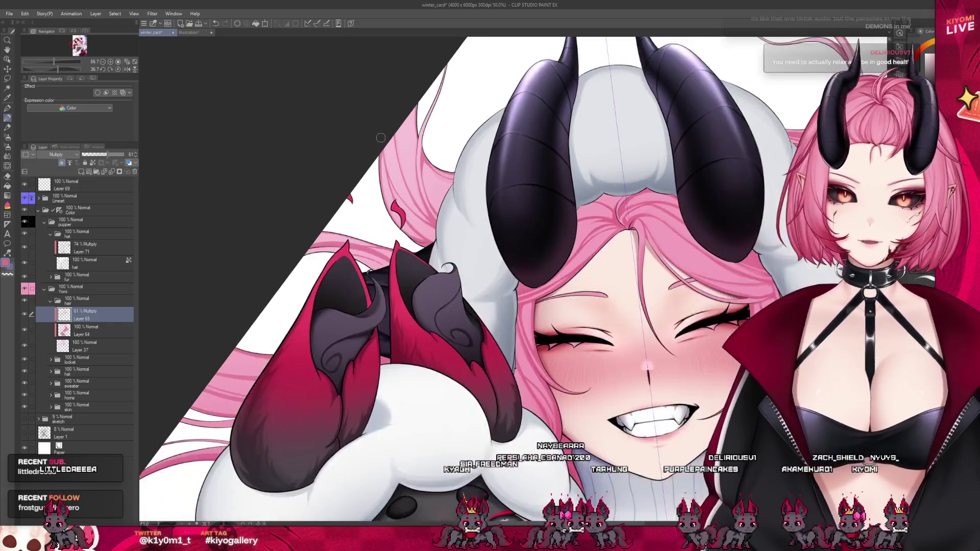
scroll(212, 334, "up", 2)
scroll(268, 318, "up", 1)
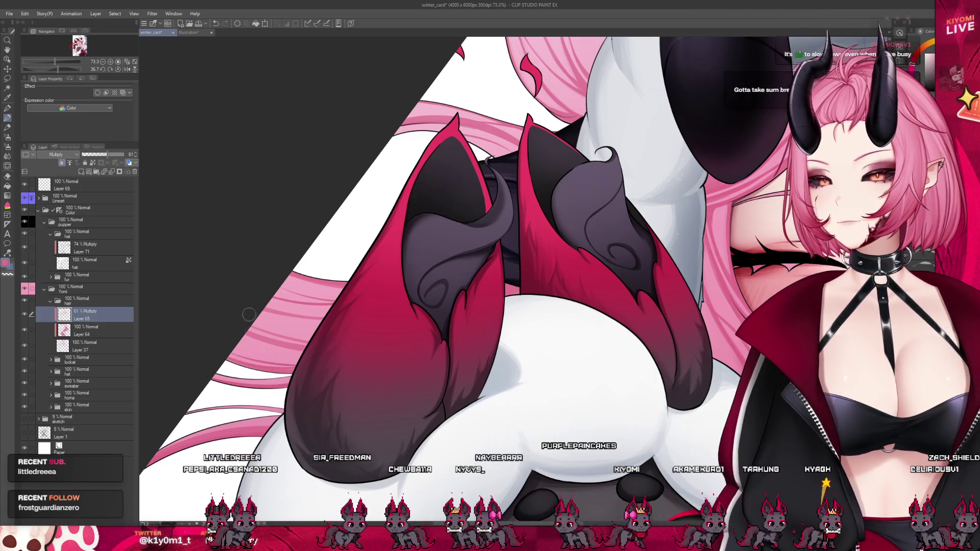
scroll(249, 315, "down", 3)
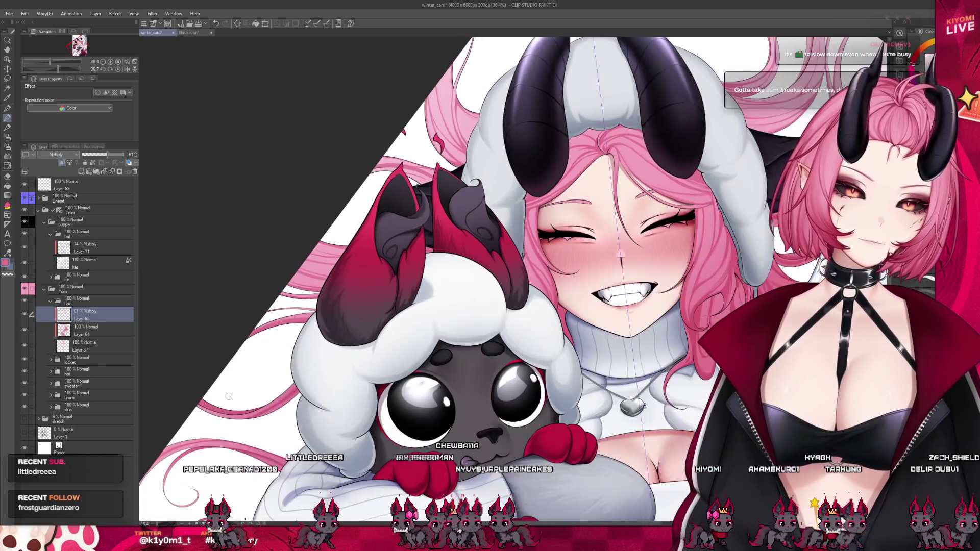
scroll(233, 375, "up", 2)
scroll(242, 353, "up", 1)
scroll(248, 333, "down", 1)
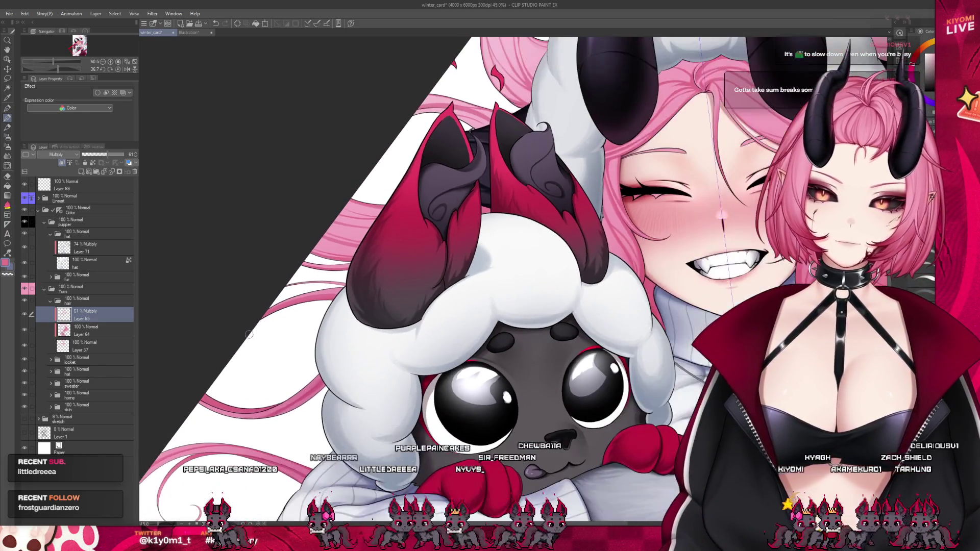
scroll(247, 334, "up", 1)
scroll(299, 298, "up", 1)
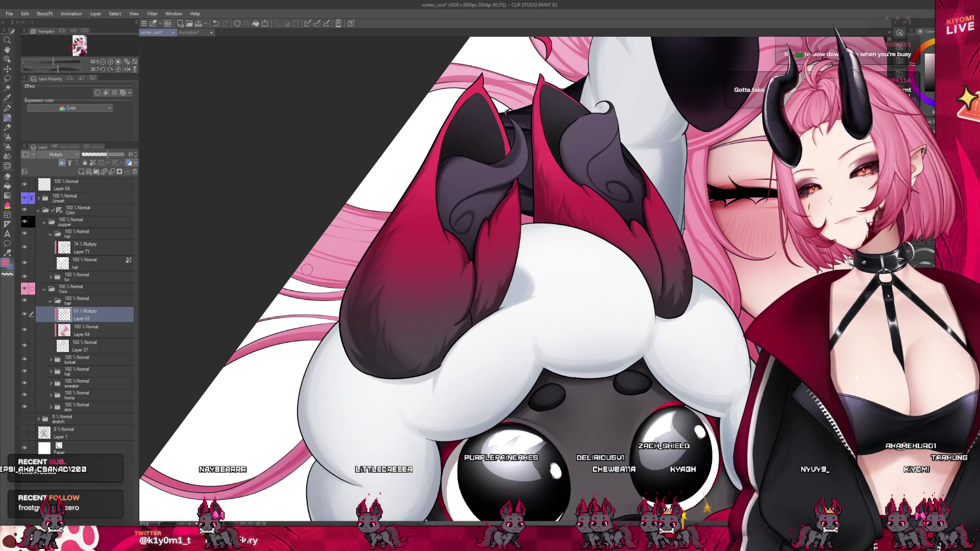
scroll(390, 244, "down", 5)
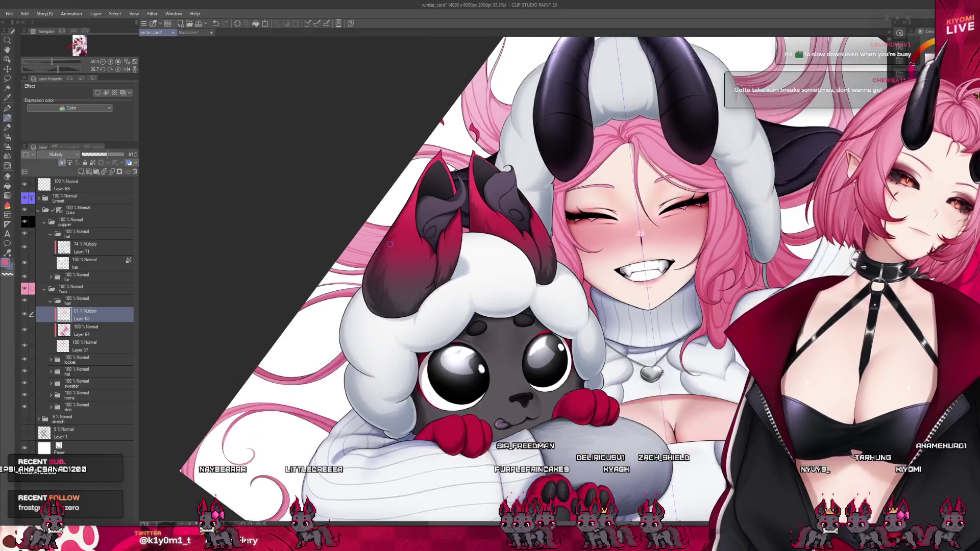
left_click_drag(390, 243, 414, 307)
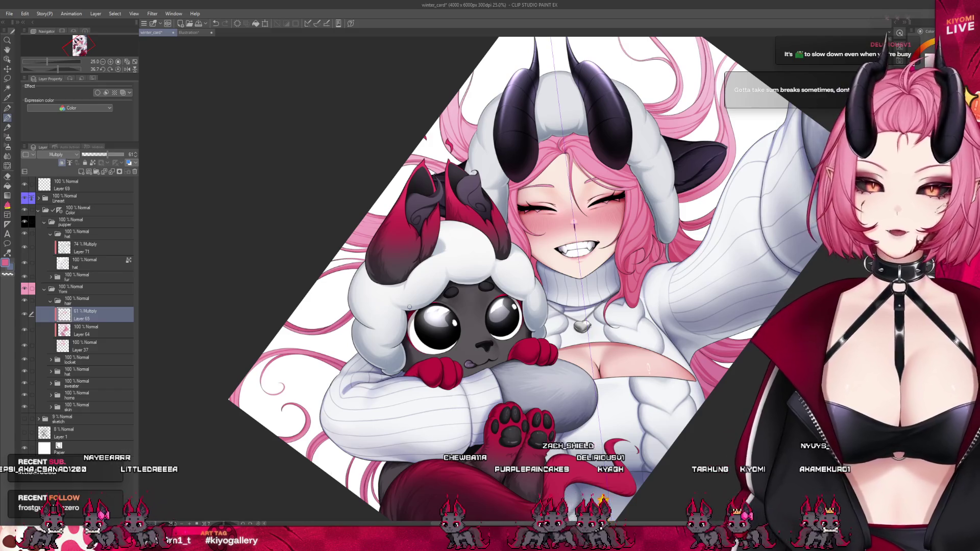
scroll(399, 279, "up", 1)
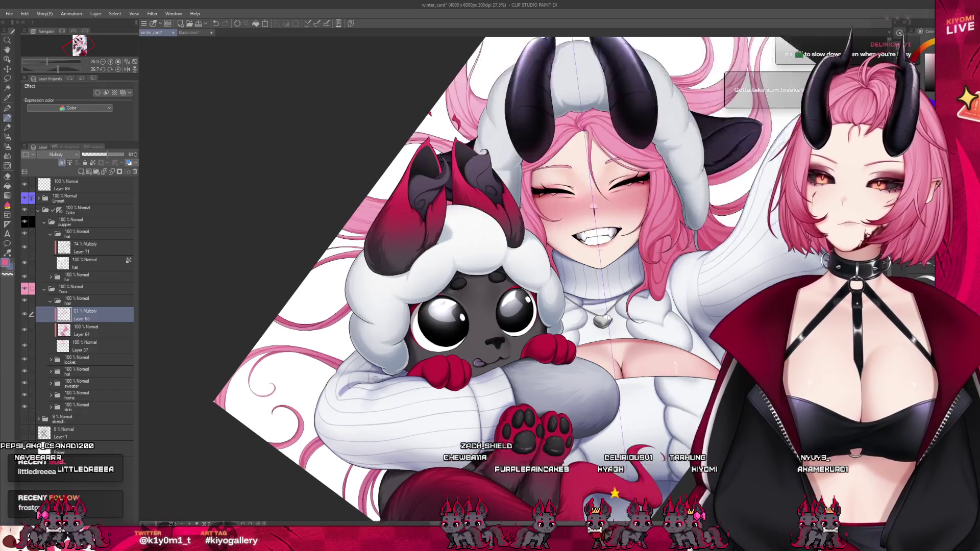
scroll(400, 272, "up", 2)
scroll(402, 264, "up", 2)
scroll(405, 253, "up", 2)
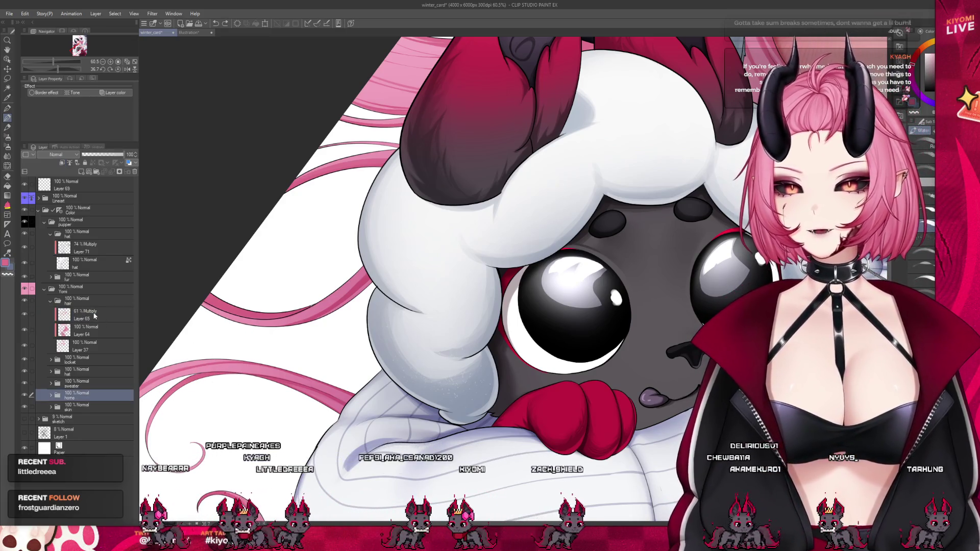
scroll(438, 256, "down", 2)
scroll(260, 444, "up", 2)
scroll(261, 445, "up", 1)
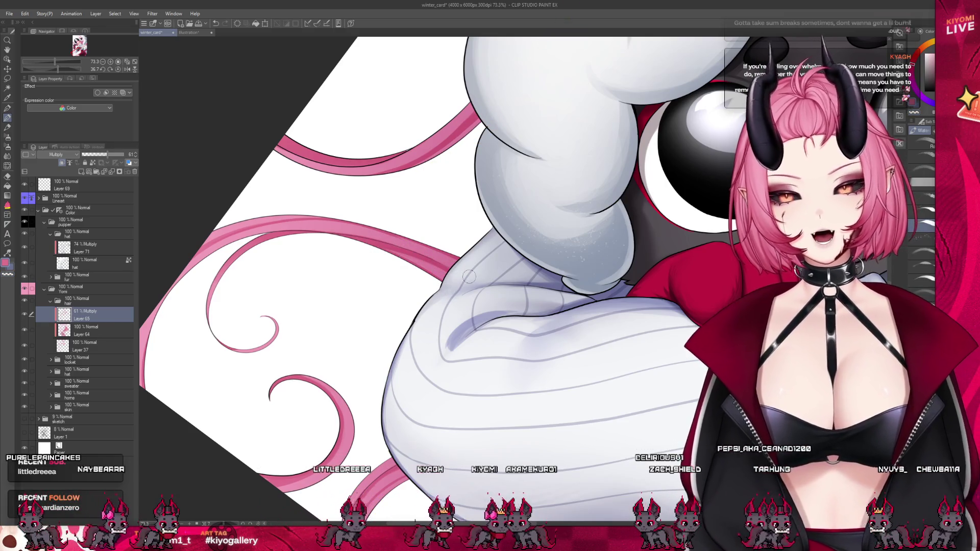
scroll(463, 265, "down", 5)
scroll(483, 238, "up", 2)
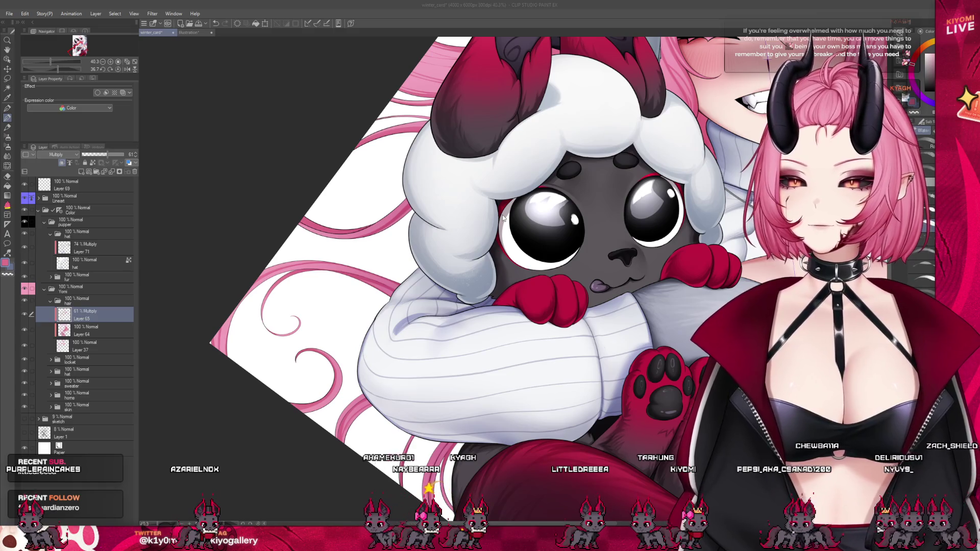
key("alt+Tab")
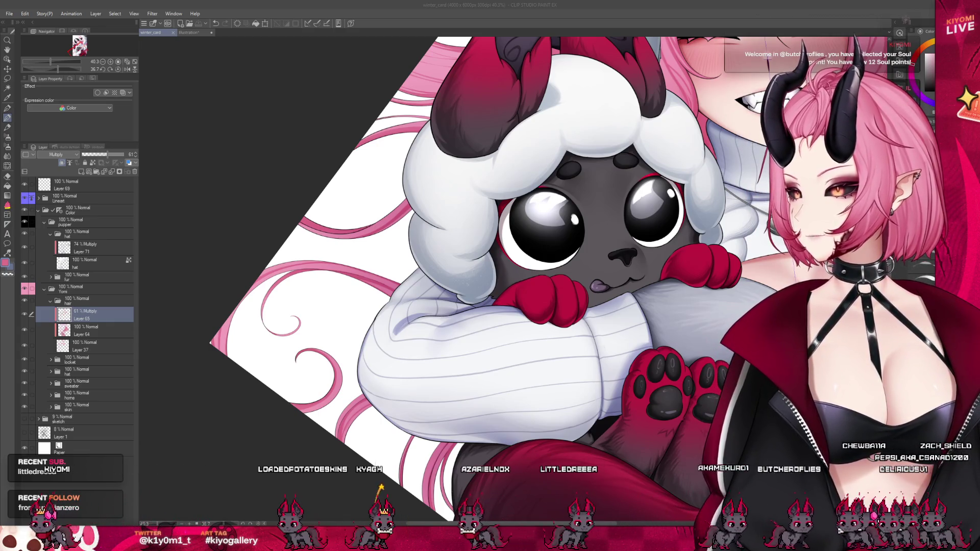
key("ctrl+minus")
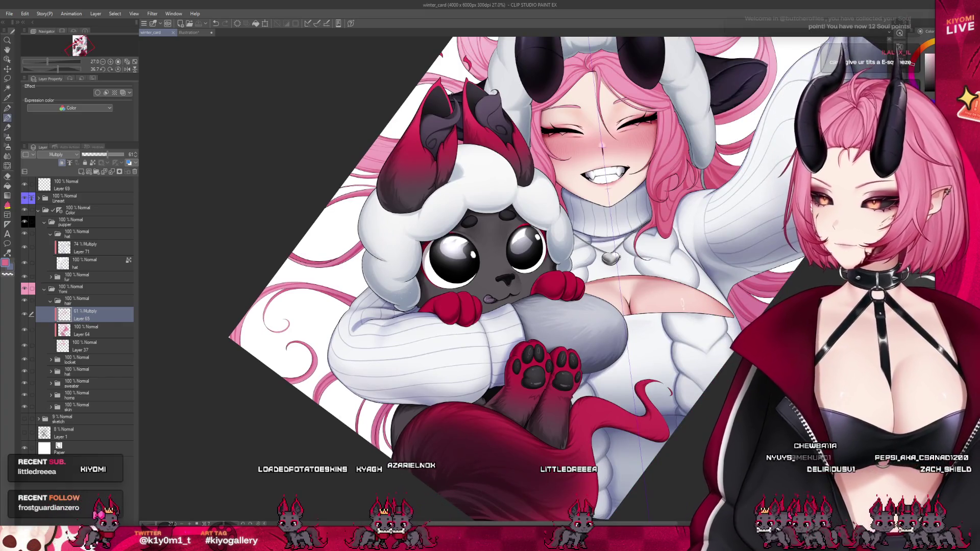
key("ctrl+minus")
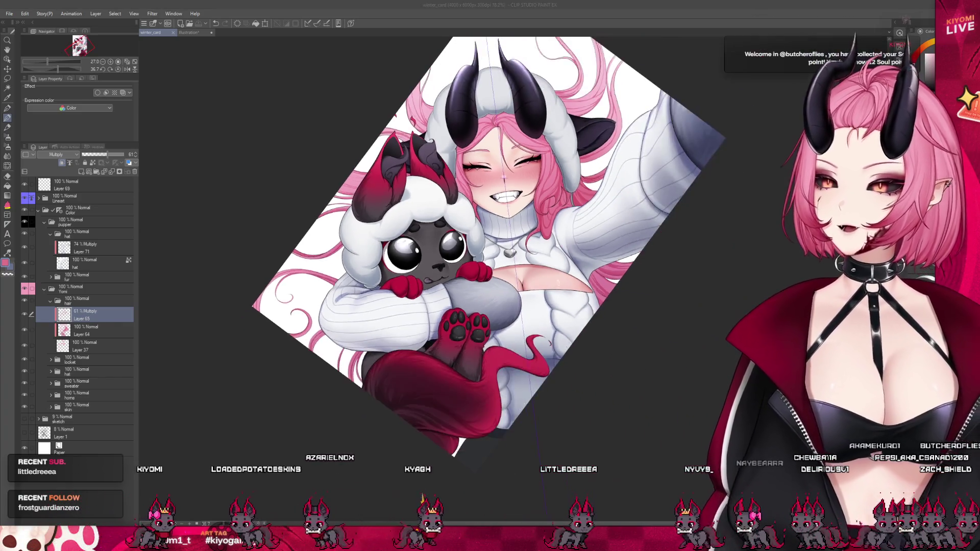
key("ctrl+plus")
key("ctrl+plus")
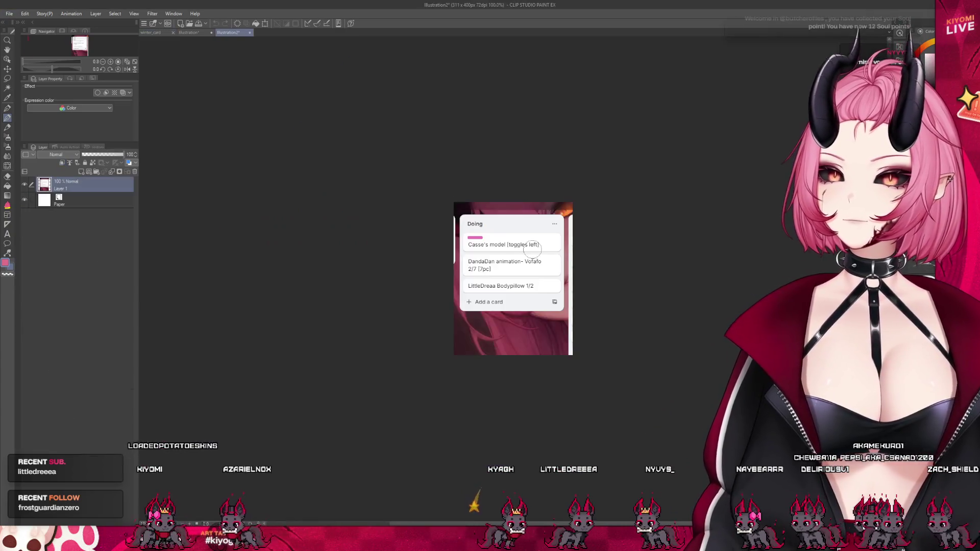
key("ctrl+Tab")
scroll(663, 236, "up", 1)
scroll(639, 254, "up", 2)
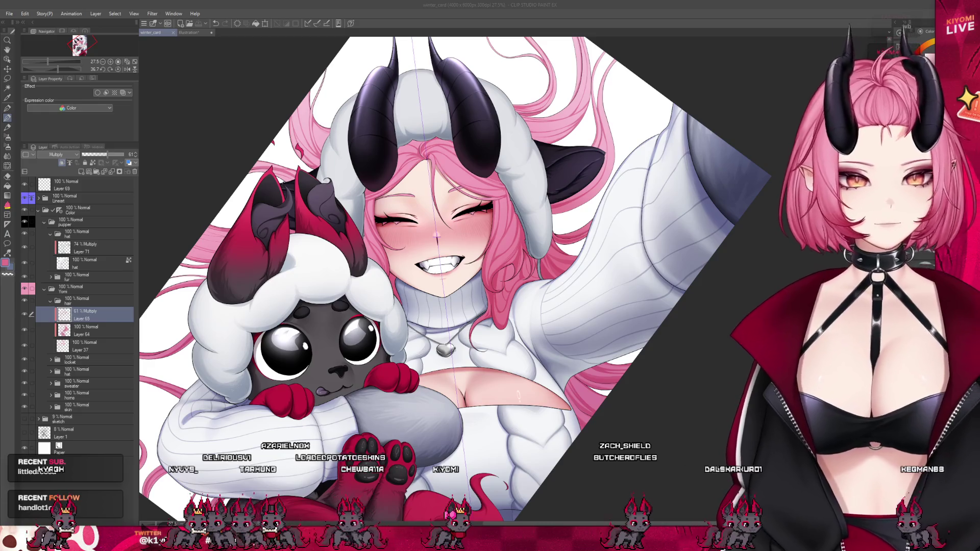
Step: Zoom in on the face and expand the layer group listing its shading layers
key("ctrl+plus")
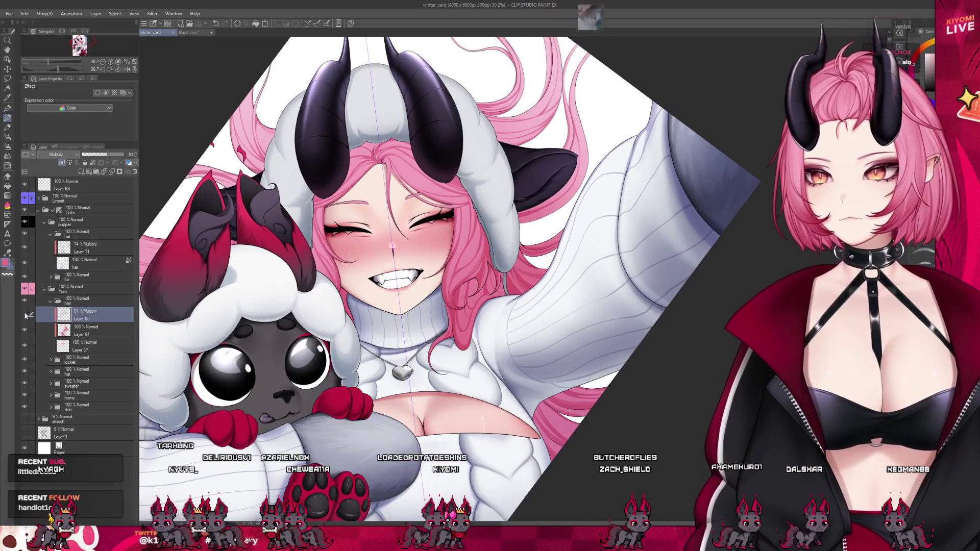
scroll(597, 326, "up", 1)
scroll(597, 326, "up", 2)
scroll(596, 326, "up", 1)
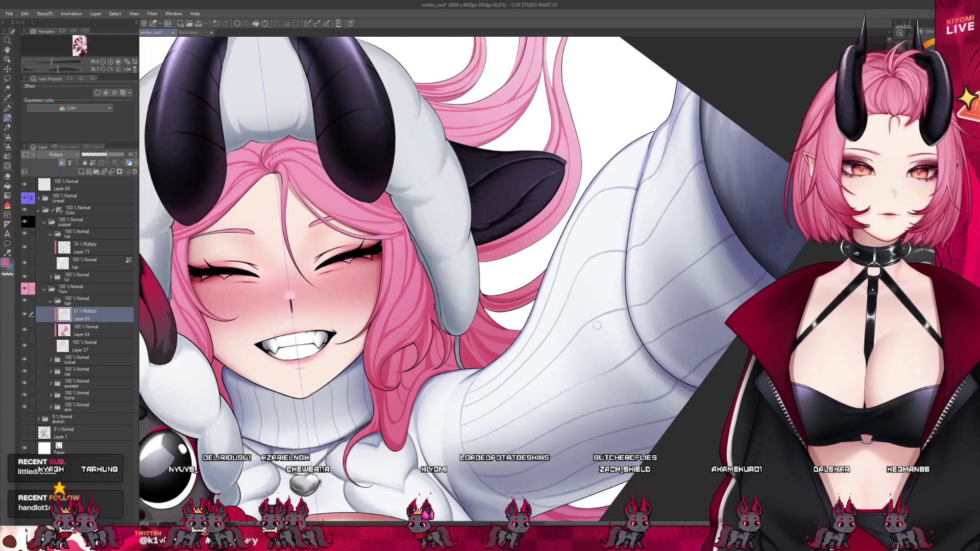
scroll(597, 325, "up", 4)
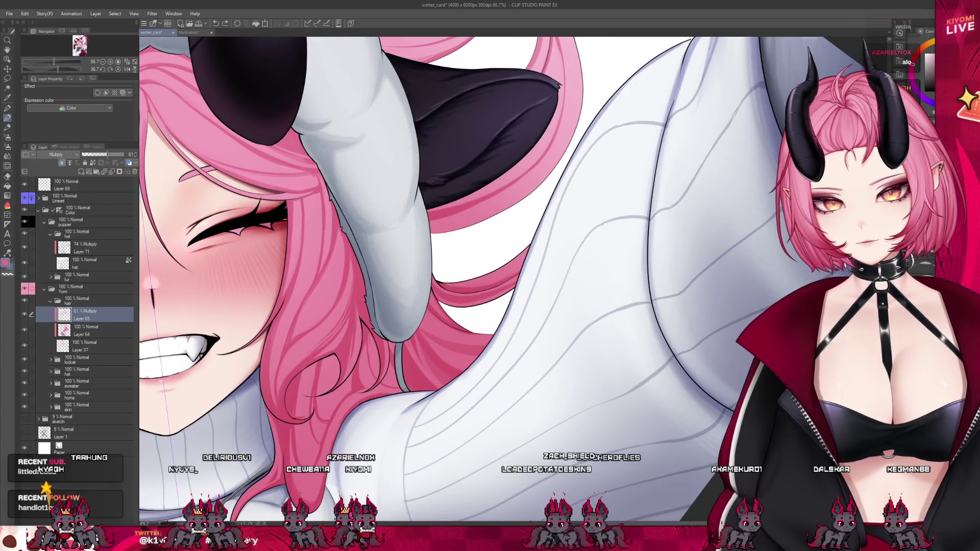
left_click(427, 364, "ctrl+shift")
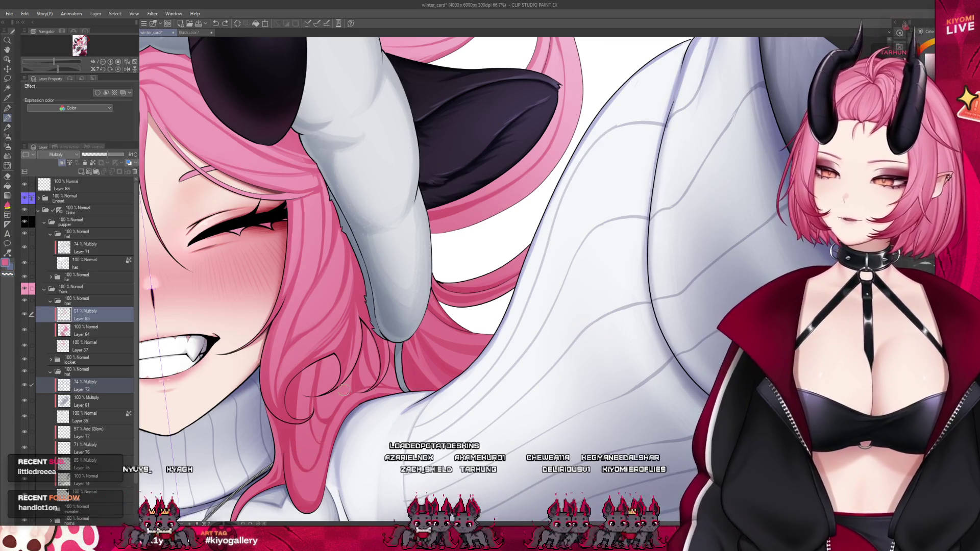
left_click_drag(346, 390, 444, 315)
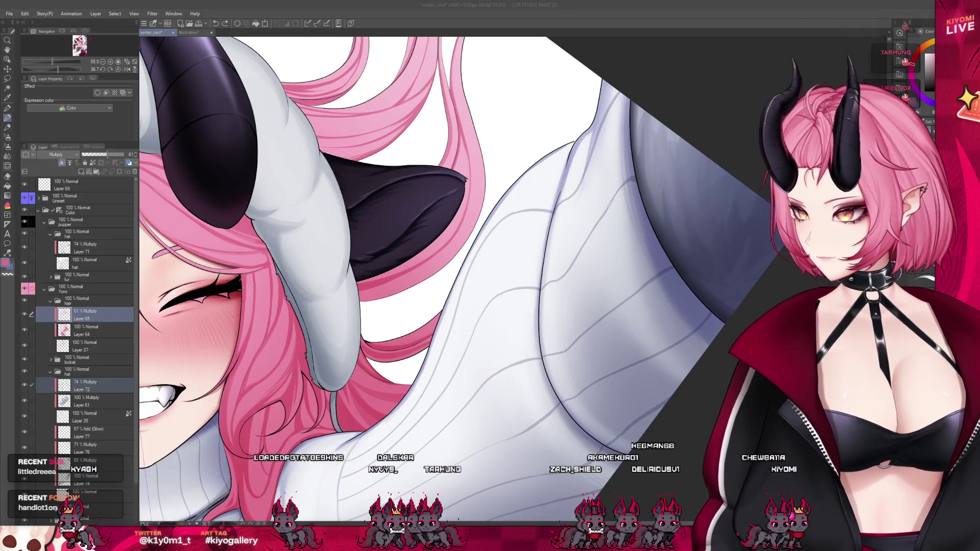
scroll(460, 276, "up", 1)
scroll(529, 153, "up", 1)
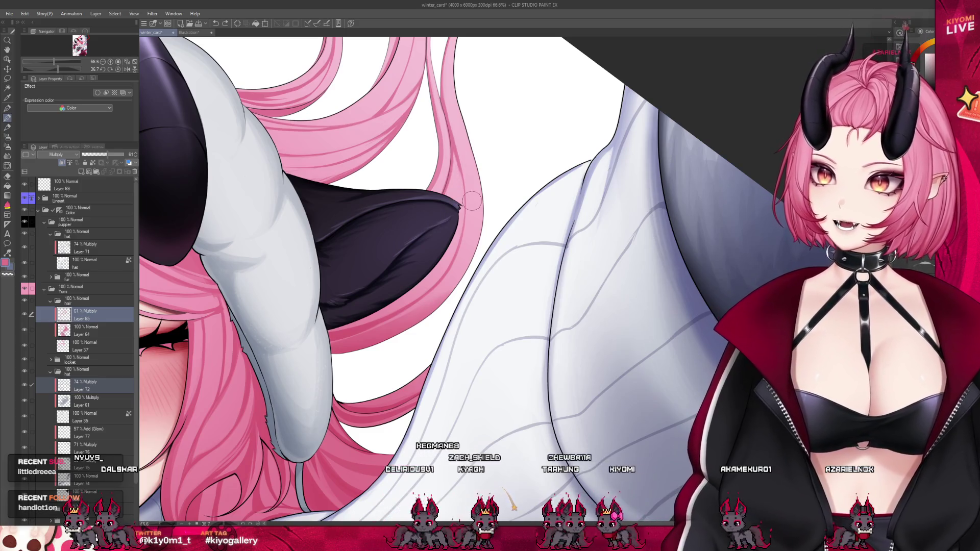
scroll(463, 233, "down", 3)
scroll(485, 272, "down", 2)
scroll(476, 326, "up", 2)
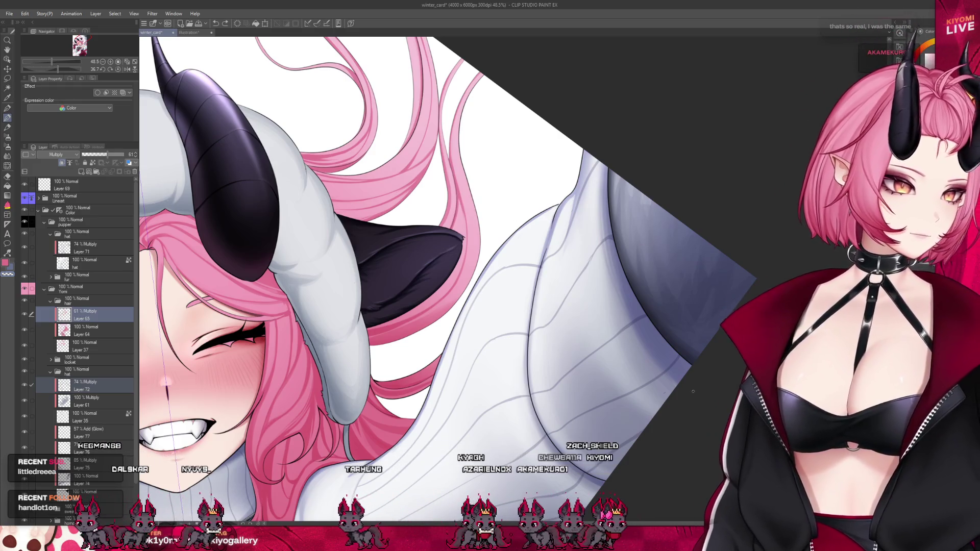
scroll(431, 307, "down", 1)
scroll(431, 306, "down", 1)
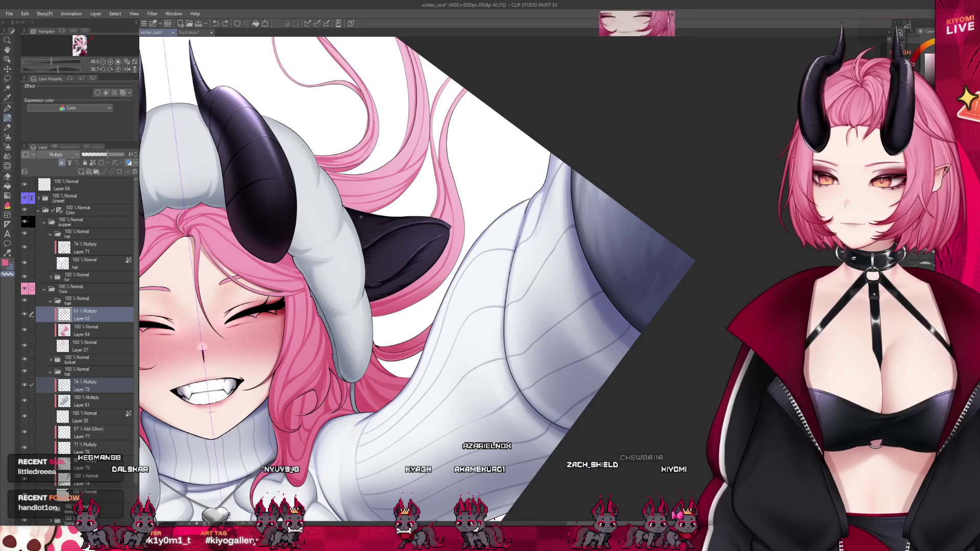
scroll(499, 235, "up", 2)
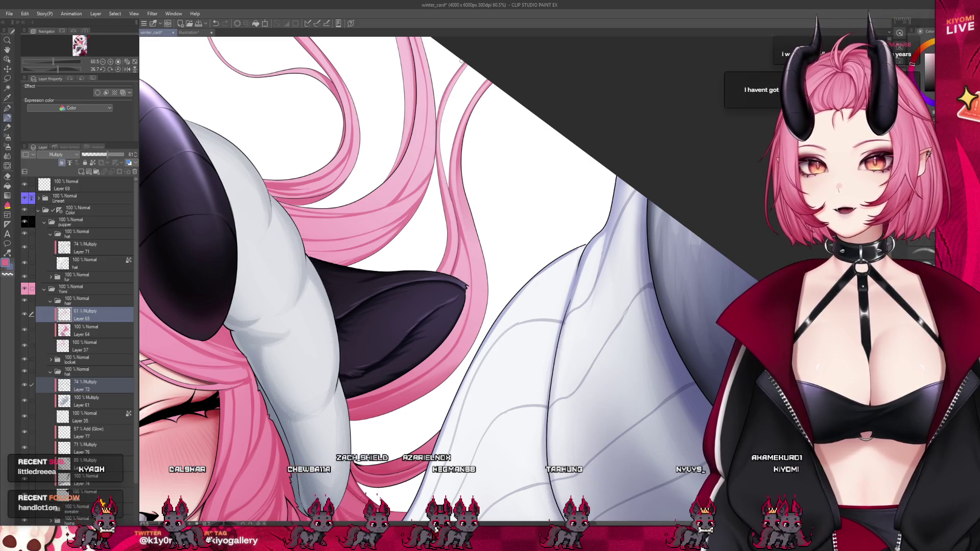
Step: Reframe onto the hair and horns and switch to a different painting brush
left_click_drag(475, 253, 418, 146)
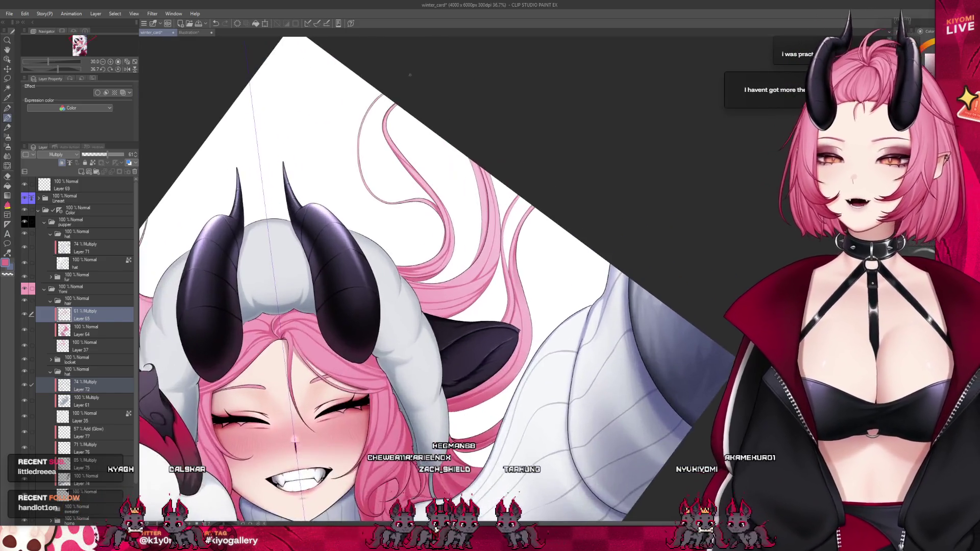
scroll(419, 146, "up", 2)
scroll(406, 107, "up", 2)
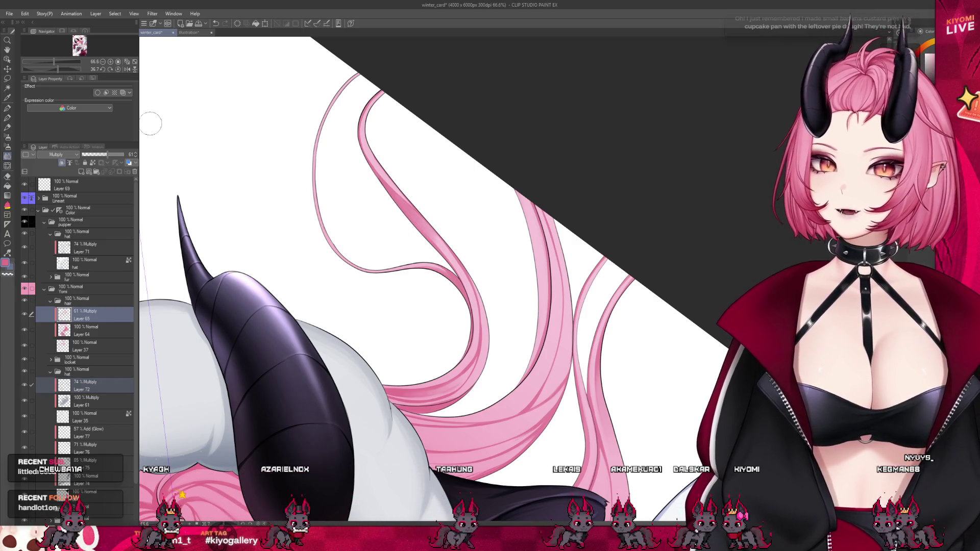
left_click(8, 117)
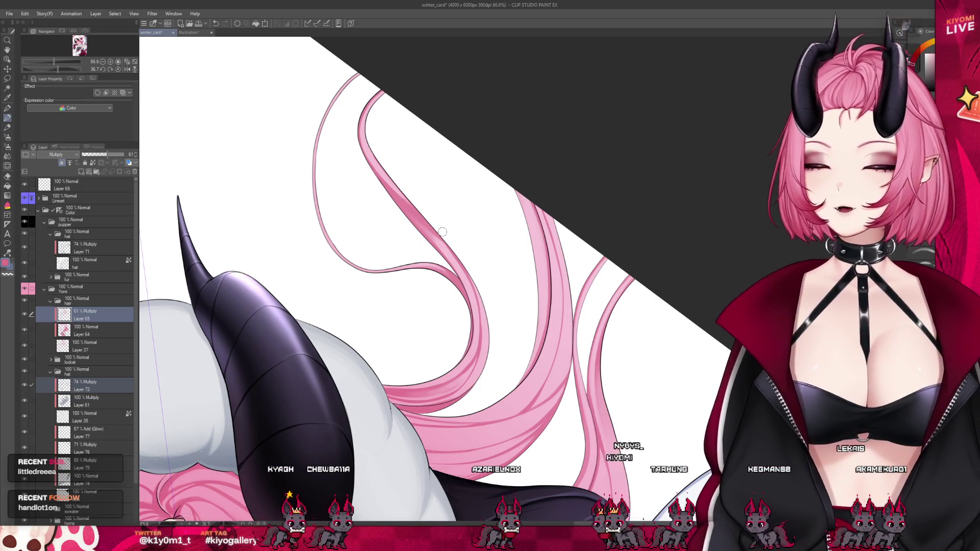
scroll(442, 232, "down", 2)
scroll(441, 232, "down", 2)
scroll(442, 231, "down", 2)
scroll(442, 231, "down", 2)
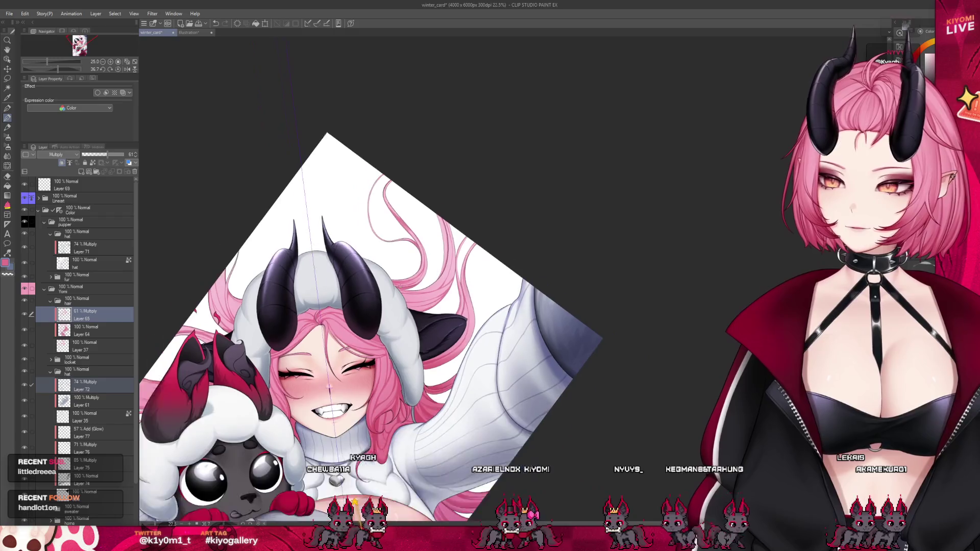
scroll(396, 299, "up", 1)
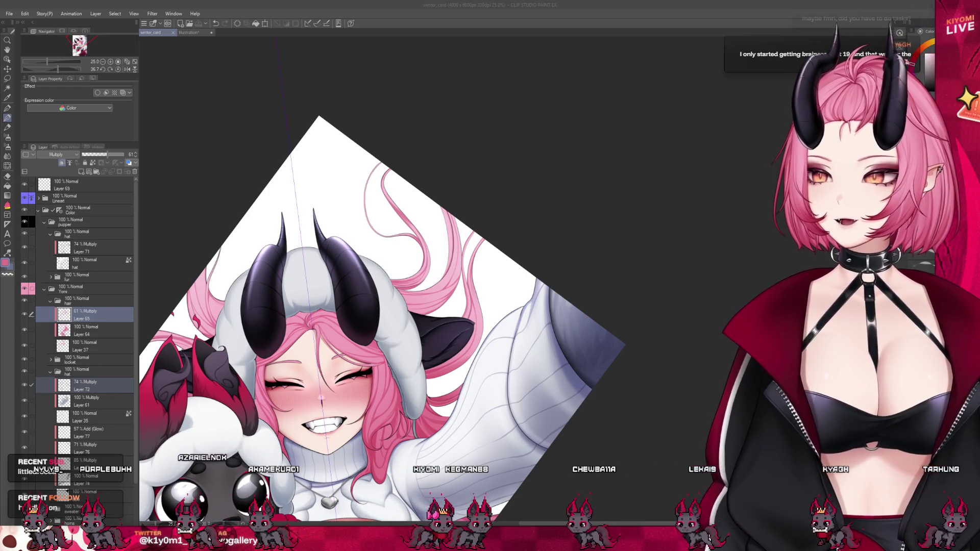
scroll(447, 242, "up", 2)
scroll(446, 243, "up", 2)
scroll(447, 243, "up", 1)
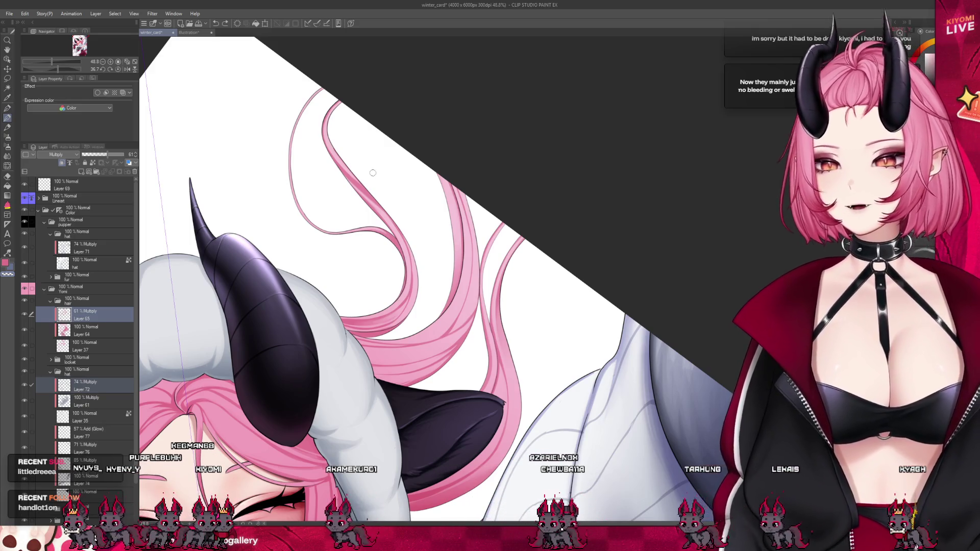
scroll(443, 265, "down", 2)
scroll(442, 265, "down", 2)
scroll(442, 263, "up", 1)
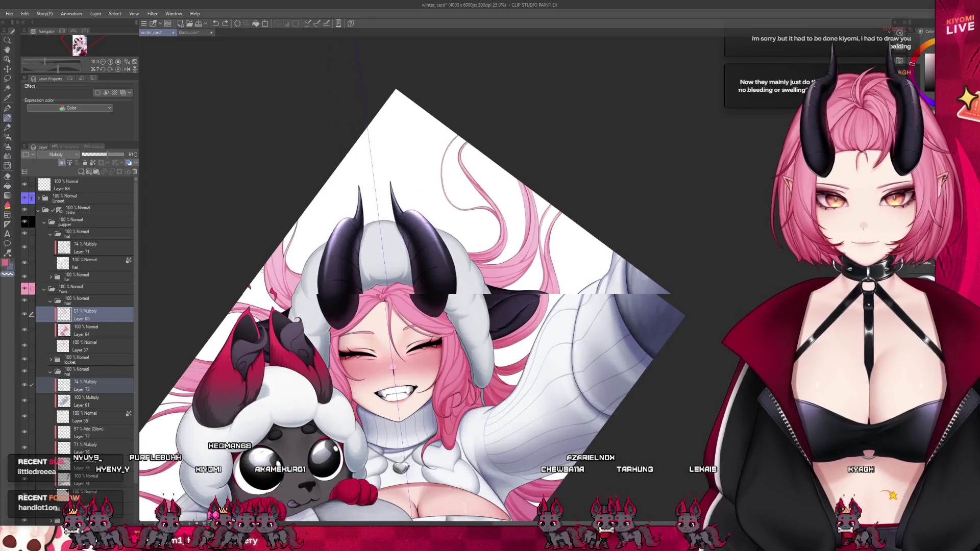
scroll(289, 267, "up", 2)
scroll(289, 267, "up", 1)
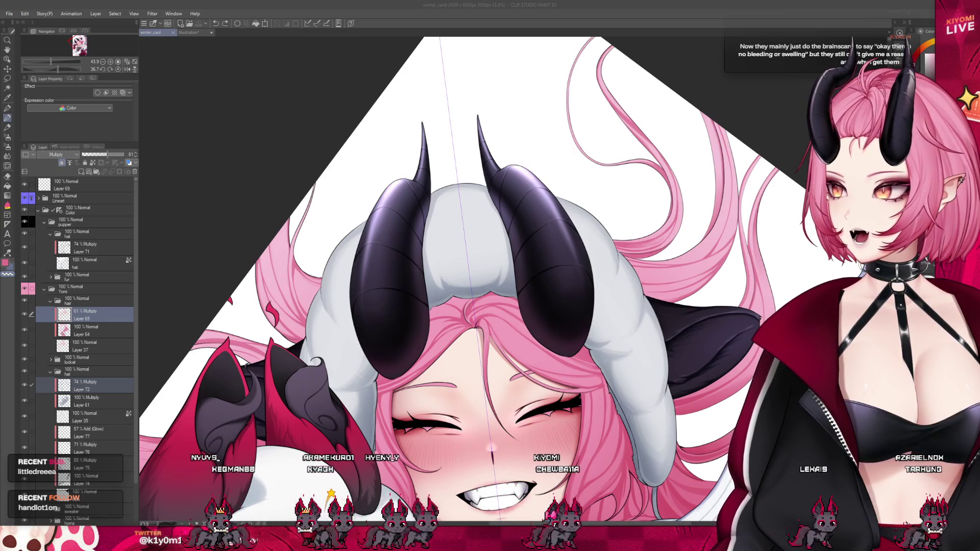
left_click(168, 142)
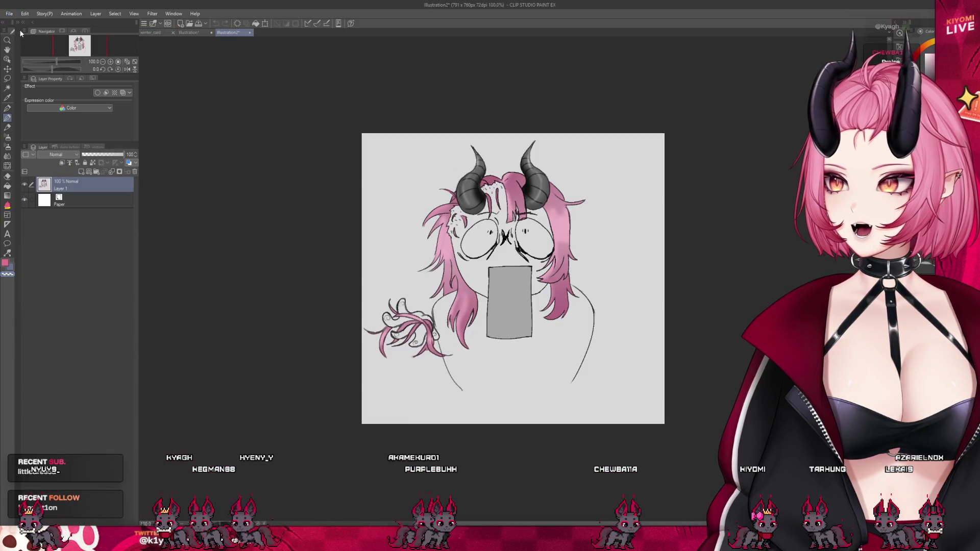
scroll(698, 206, "up", 1)
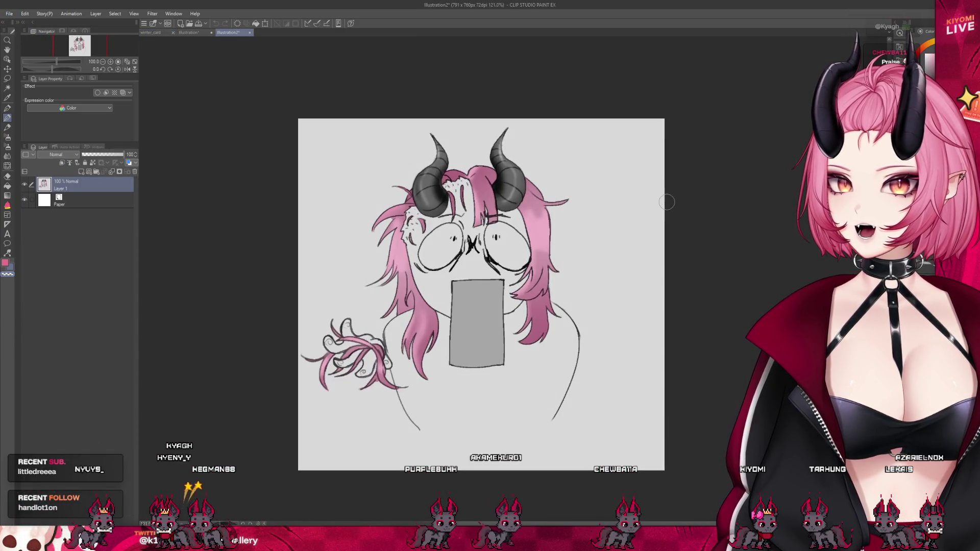
scroll(666, 202, "up", 1)
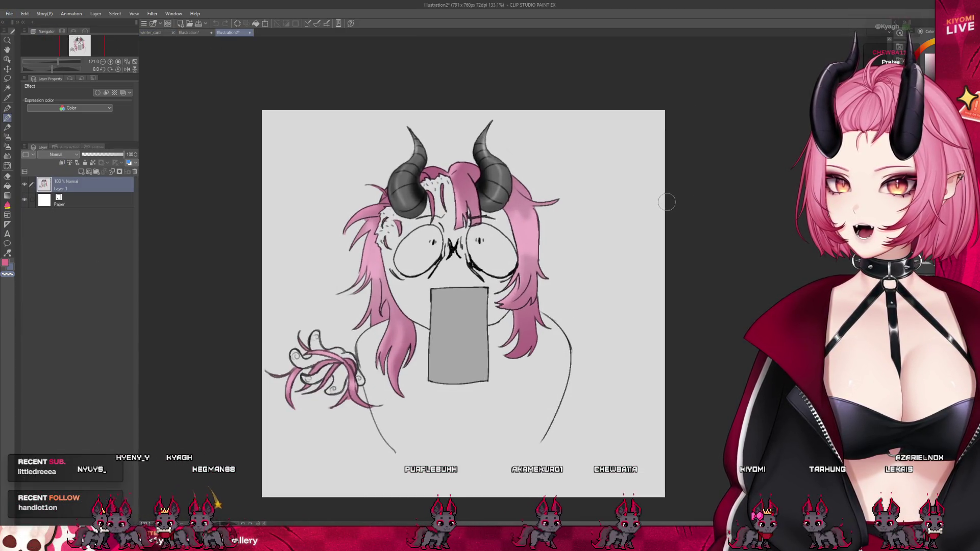
Step: Select the Paper layer to show its Layer color property
left_click(60, 198)
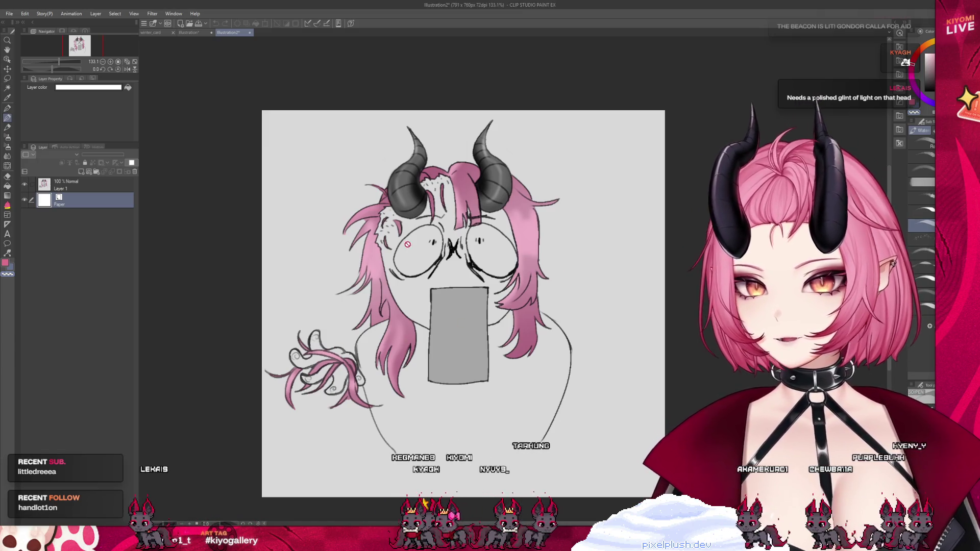
scroll(408, 243, "up", 2)
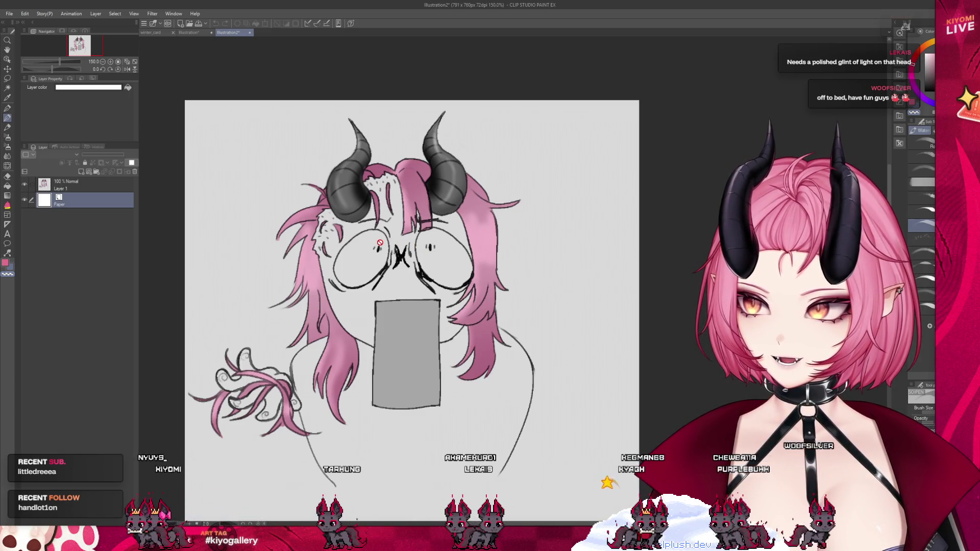
scroll(366, 185, "up", 2)
scroll(368, 184, "up", 2)
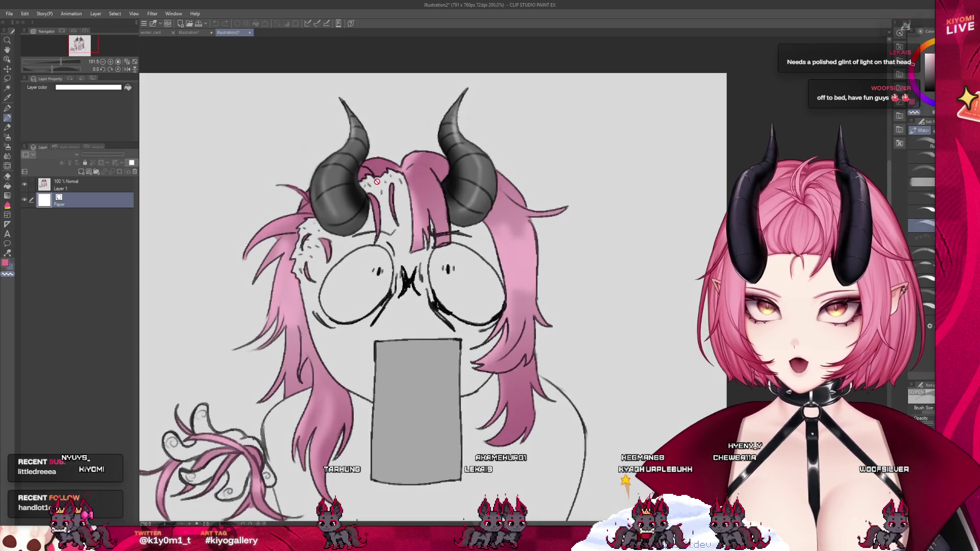
scroll(371, 182, "up", 2)
scroll(376, 181, "up", 2)
scroll(377, 181, "up", 2)
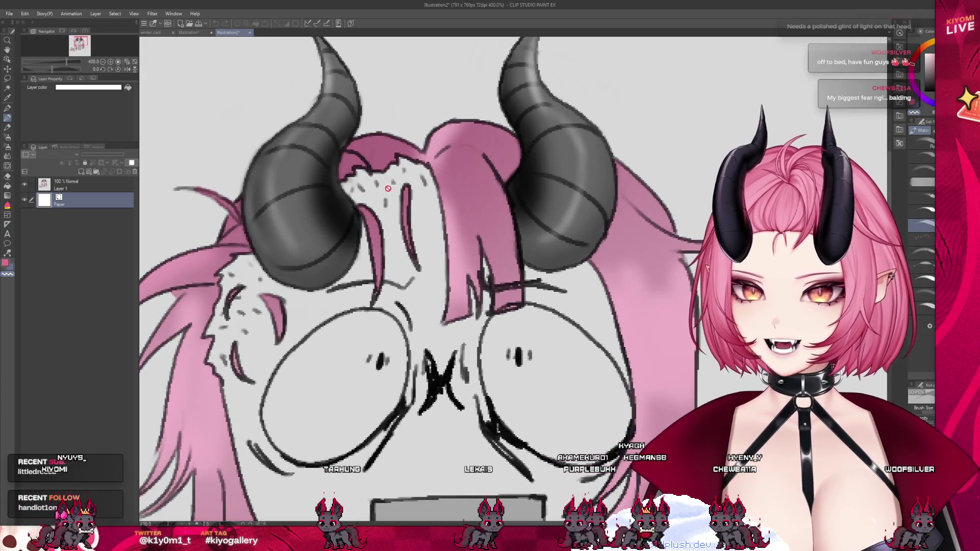
scroll(384, 187, "down", 3)
scroll(384, 188, "down", 2)
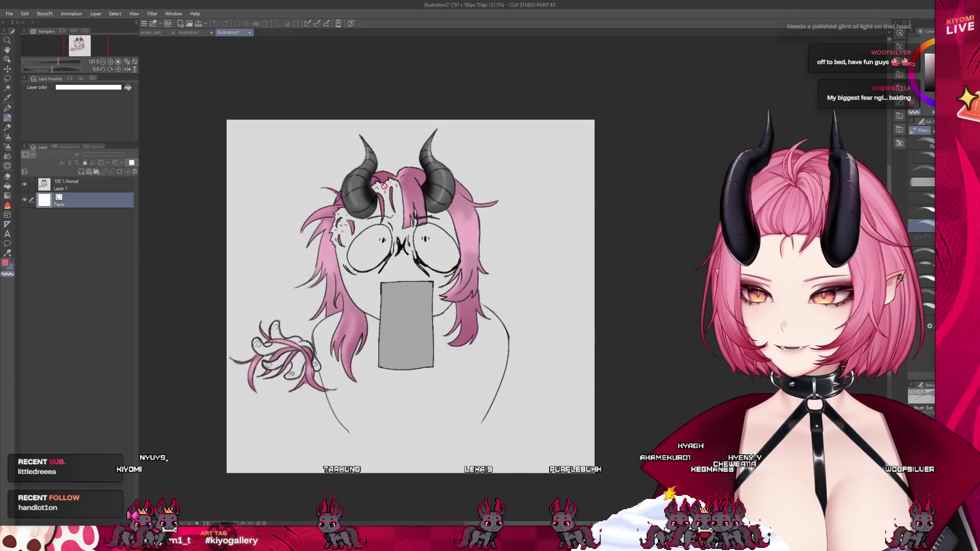
scroll(385, 187, "down", 2)
scroll(440, 189, "up", 2)
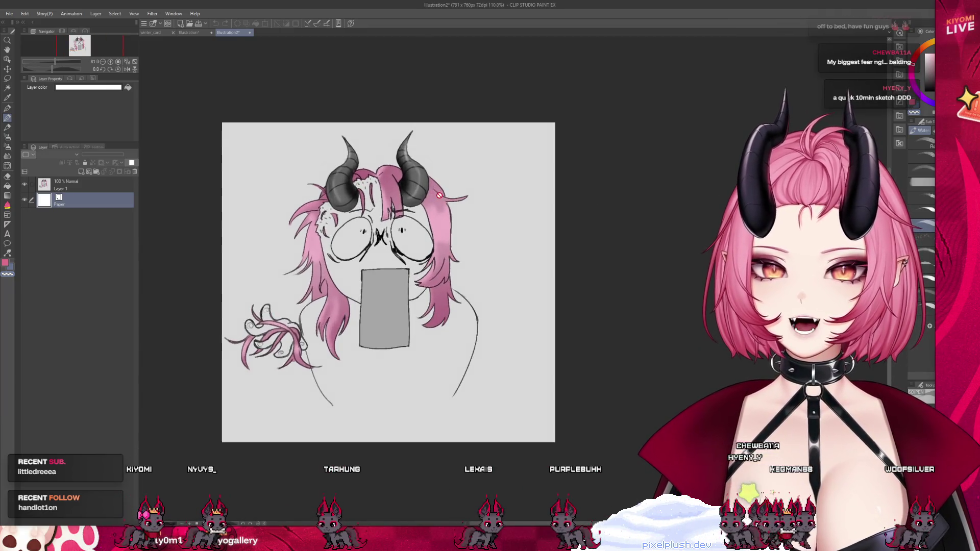
scroll(372, 205, "up", 2)
scroll(385, 255, "down", 2)
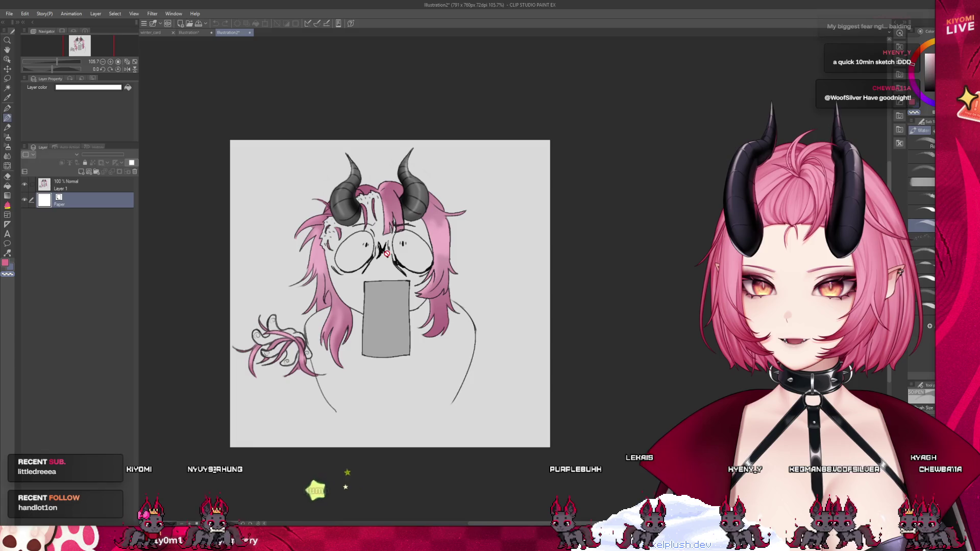
scroll(387, 253, "up", 1)
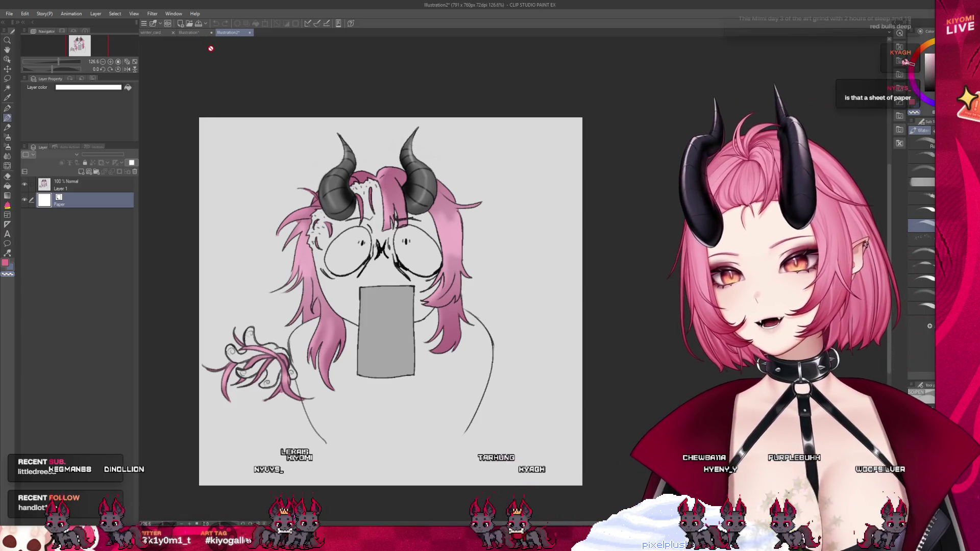
scroll(362, 202, "up", 1)
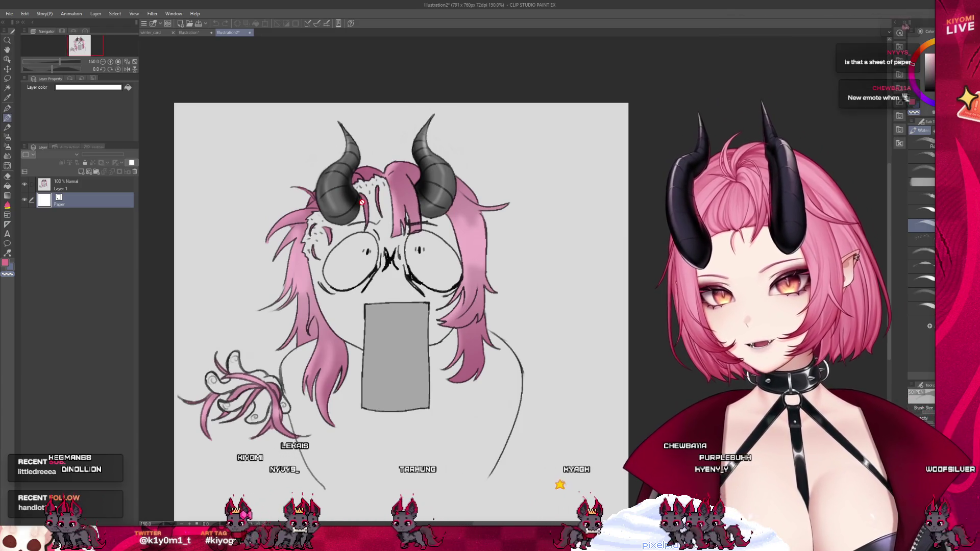
scroll(361, 201, "down", 1)
scroll(362, 202, "down", 1)
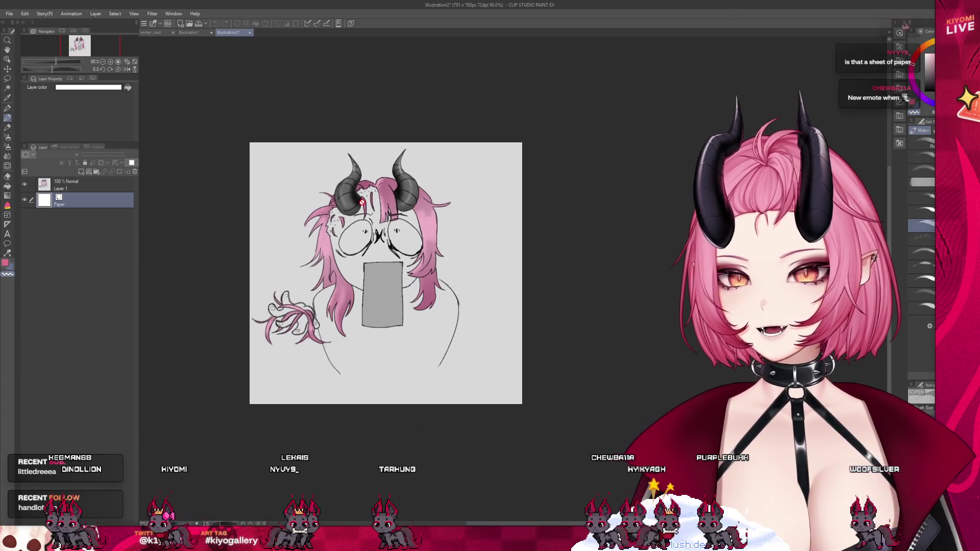
scroll(361, 201, "up", 1)
scroll(364, 204, "up", 1)
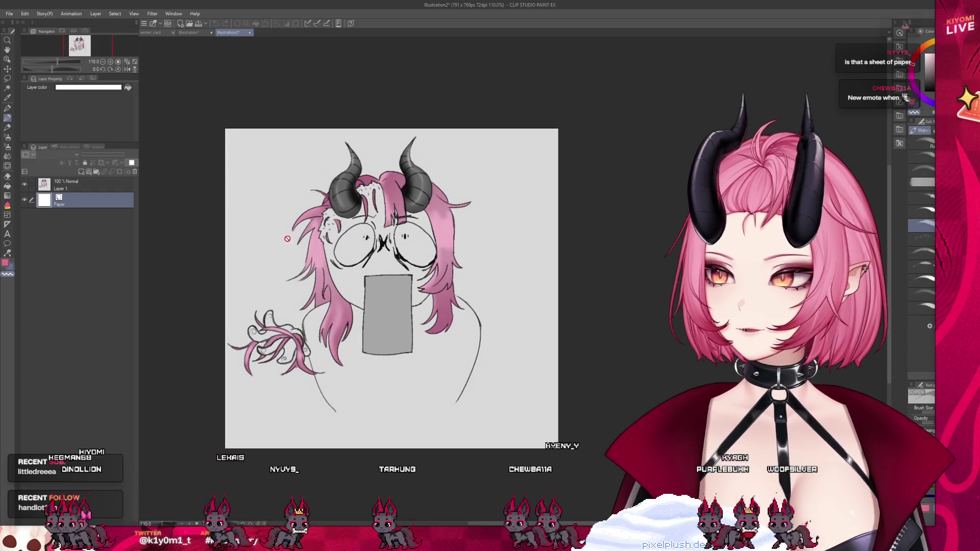
scroll(288, 237, "up", 1)
scroll(288, 238, "up", 1)
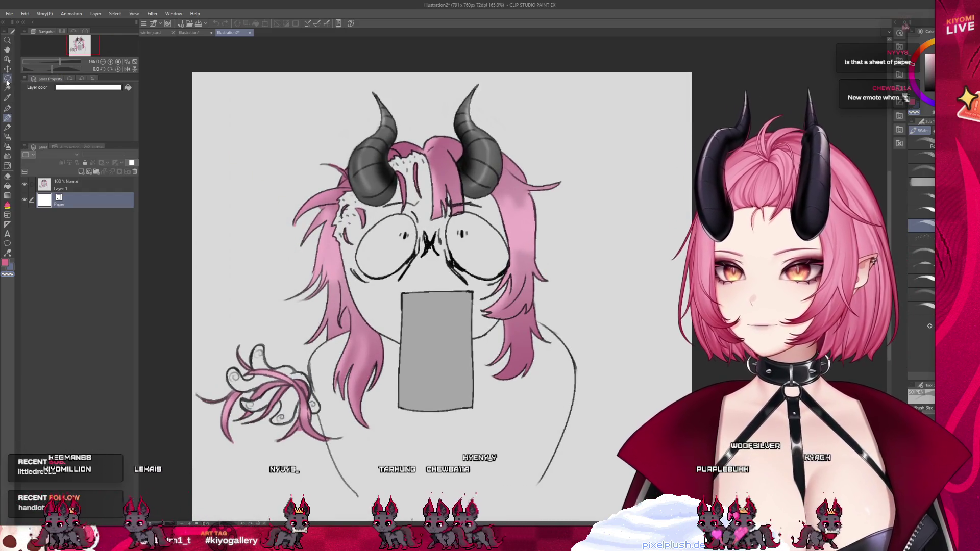
scroll(322, 208, "down", 1)
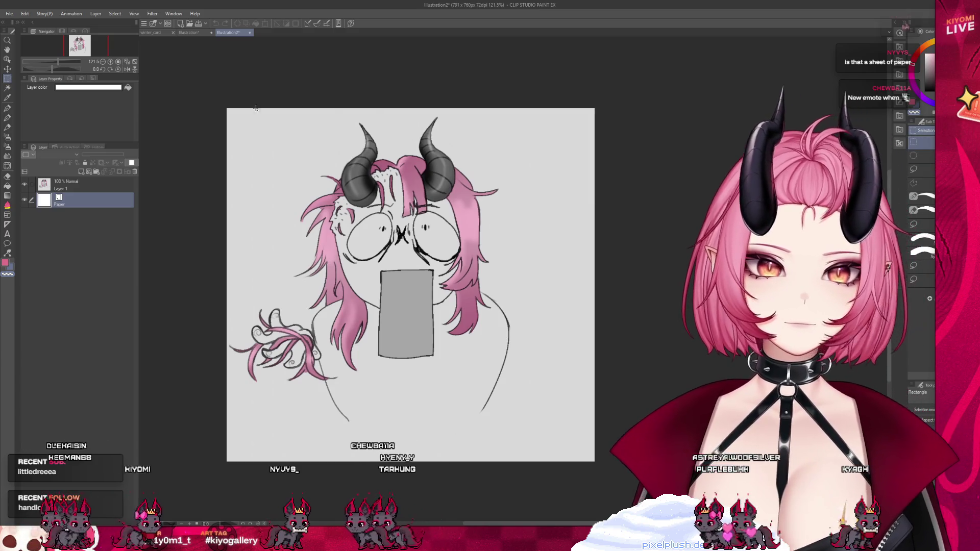
Step: Crop the meme sketch canvas down to the marked area around the drawing
left_click_drag(237, 118, 506, 398)
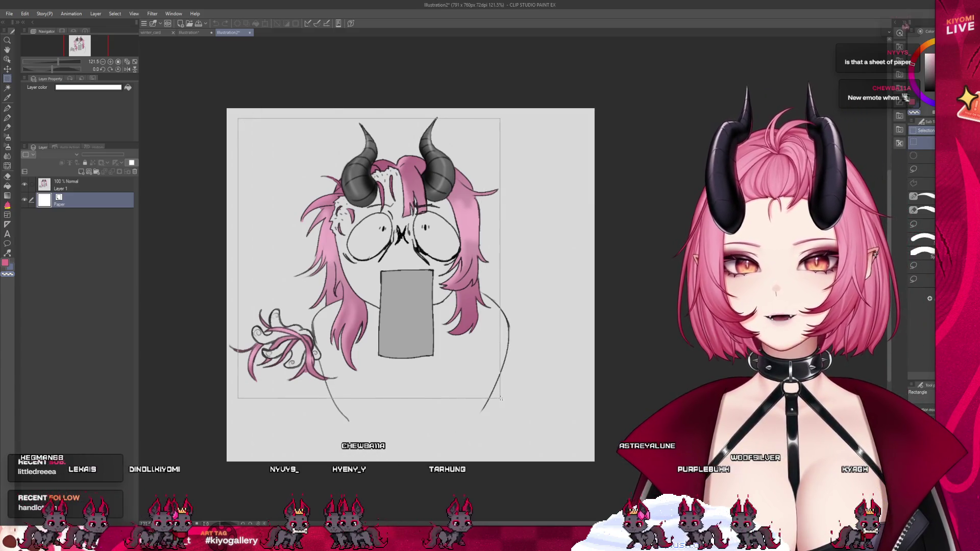
left_click(414, 409)
scroll(590, 246, "up", 2)
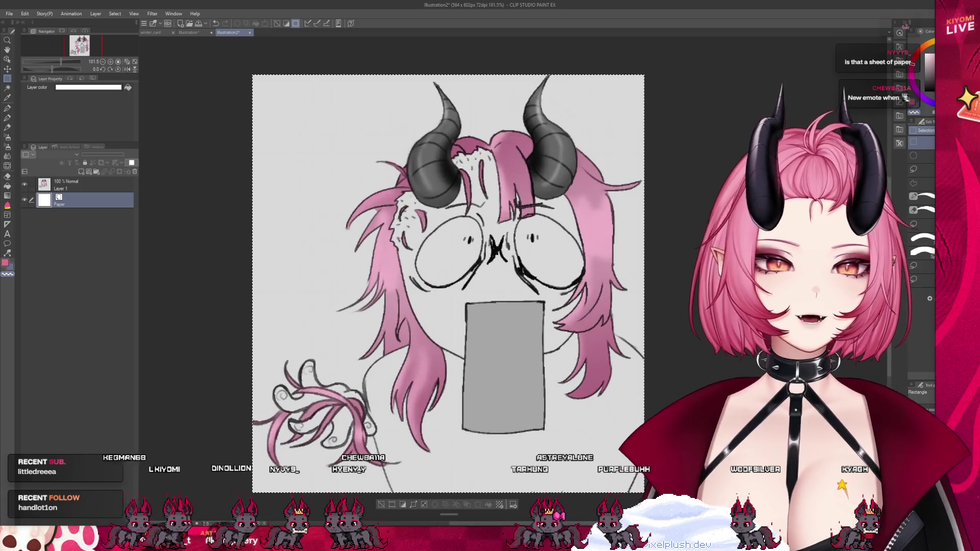
scroll(398, 258, "down", 3)
scroll(417, 277, "down", 1)
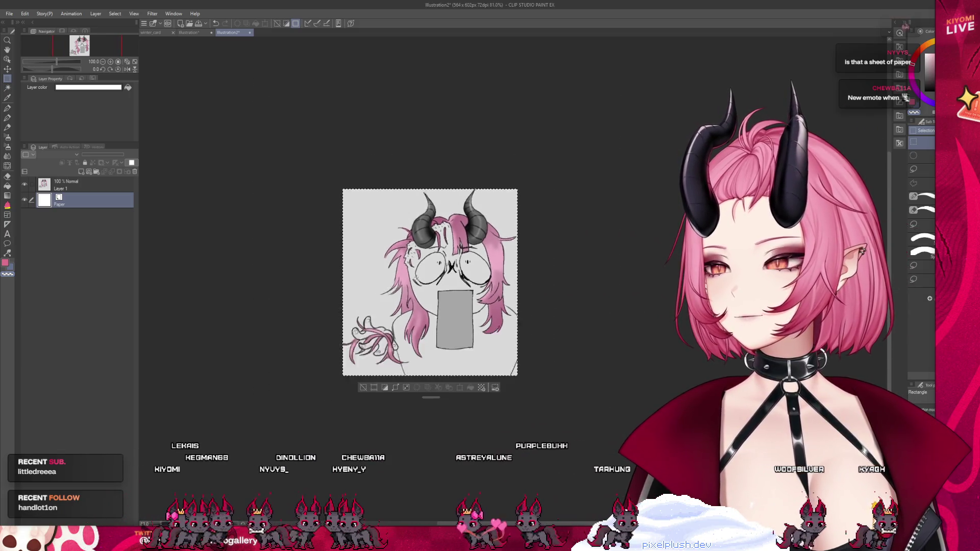
scroll(417, 277, "down", 2)
scroll(417, 277, "down", 2)
scroll(417, 277, "down", 3)
scroll(419, 277, "down", 1)
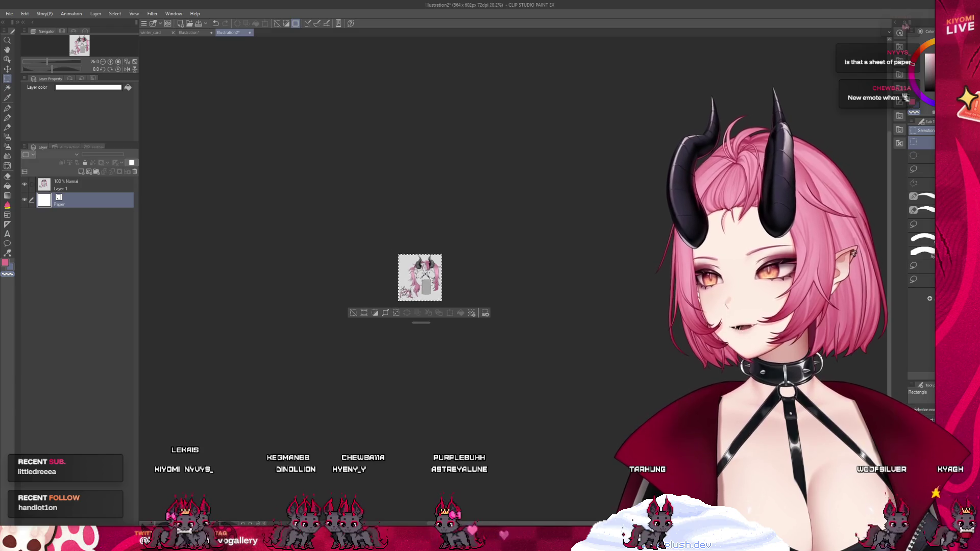
scroll(419, 277, "down", 1)
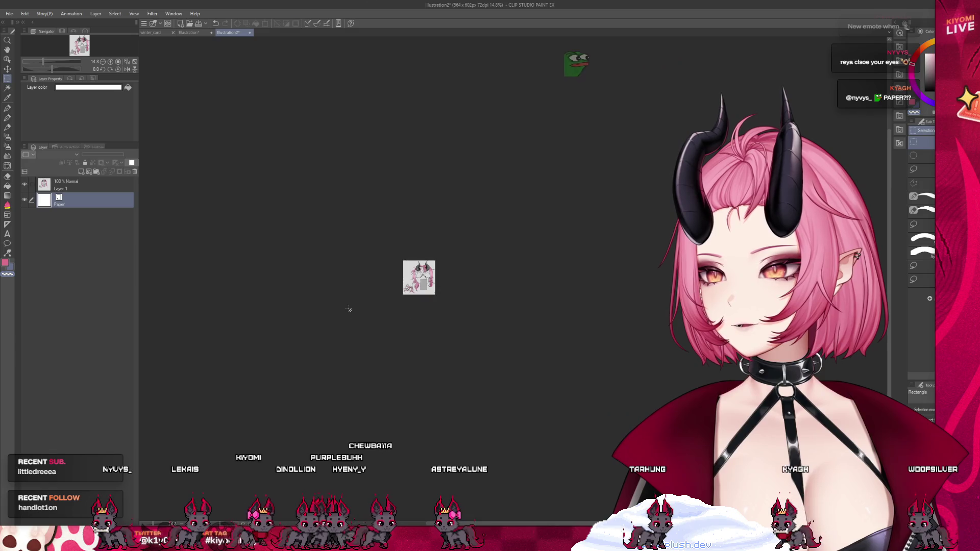
scroll(456, 293, "up", 1)
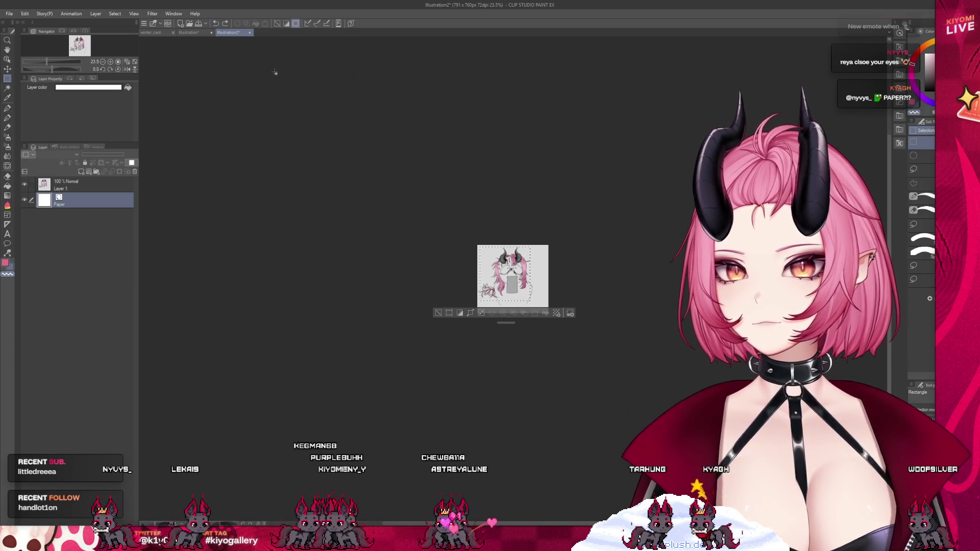
scroll(341, 249, "up", 2)
scroll(407, 332, "up", 1)
scroll(562, 283, "up", 1)
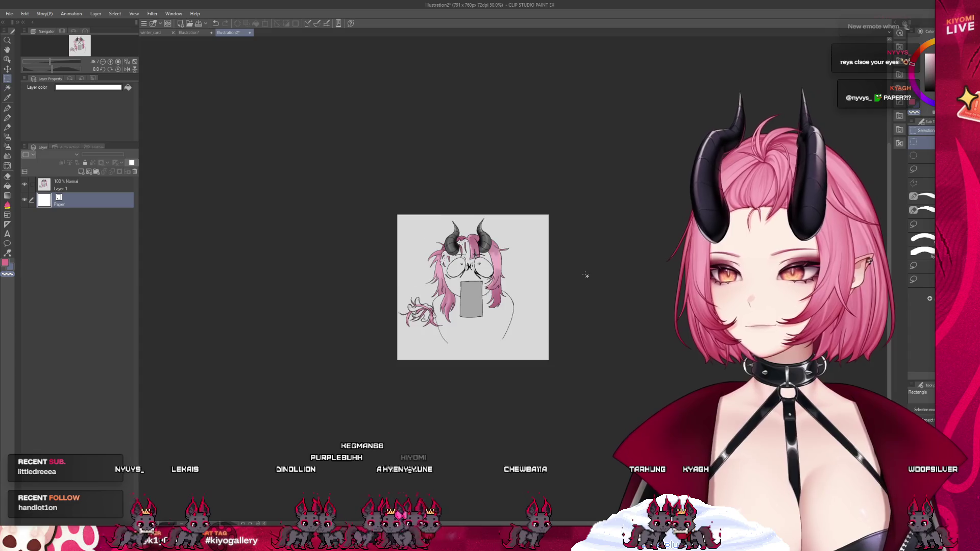
scroll(585, 274, "up", 1)
scroll(551, 249, "up", 2)
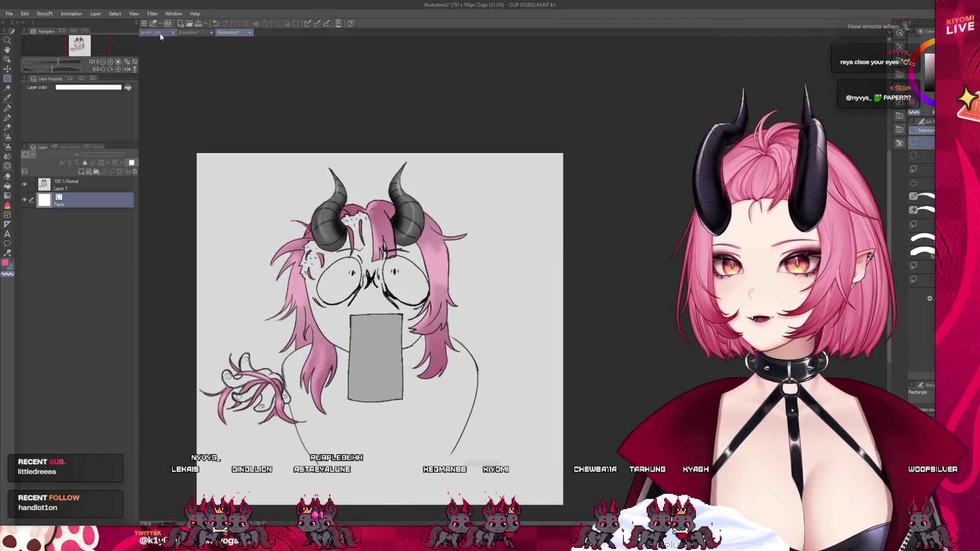
Step: Switch through the document tabs to the Illustration hair sketch document
left_click(150, 32)
left_click(230, 32)
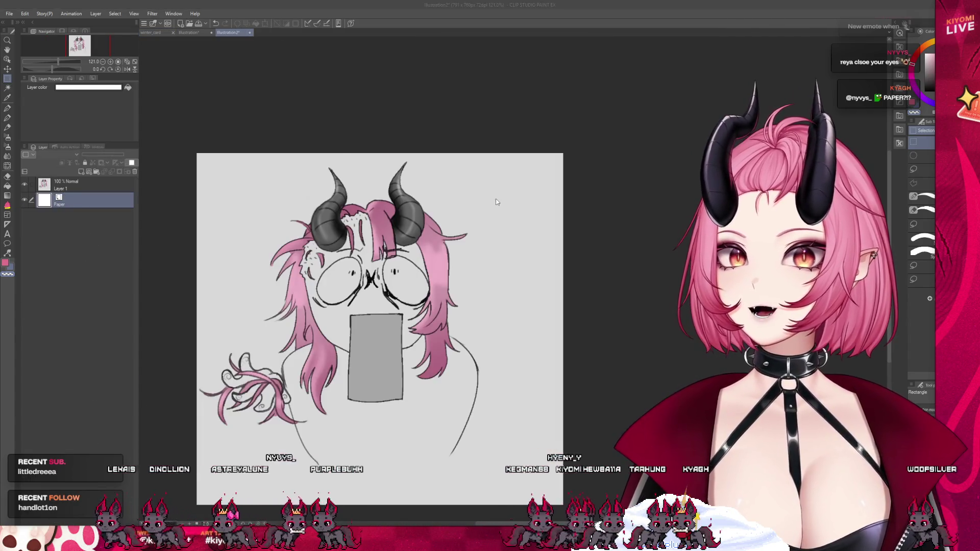
left_click(187, 32)
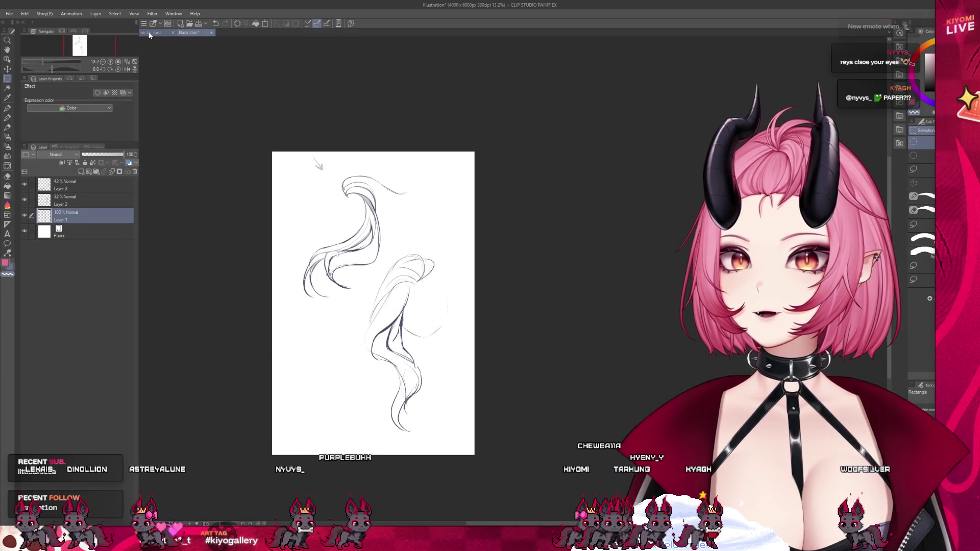
Step: Return to the winter_card illustration and zoom in on the sheep ear and pink hair
left_click(150, 32)
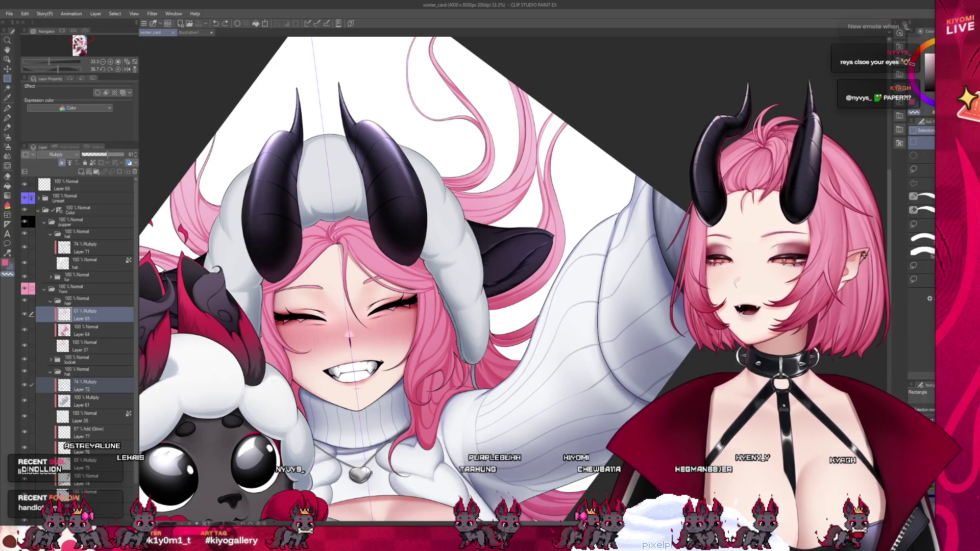
scroll(289, 203, "up", 2)
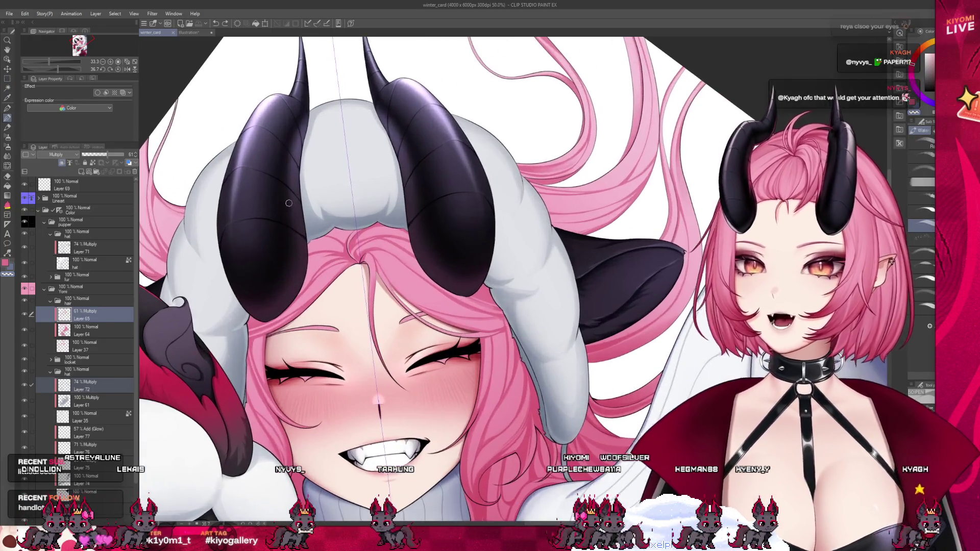
scroll(289, 203, "down", 2)
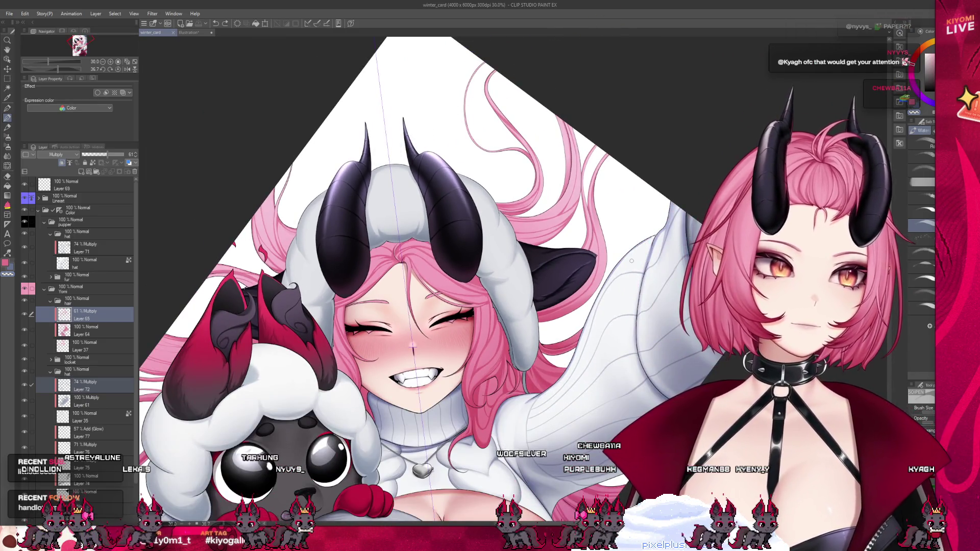
scroll(198, 272, "up", 1)
scroll(215, 245, "up", 1)
scroll(230, 215, "up", 1)
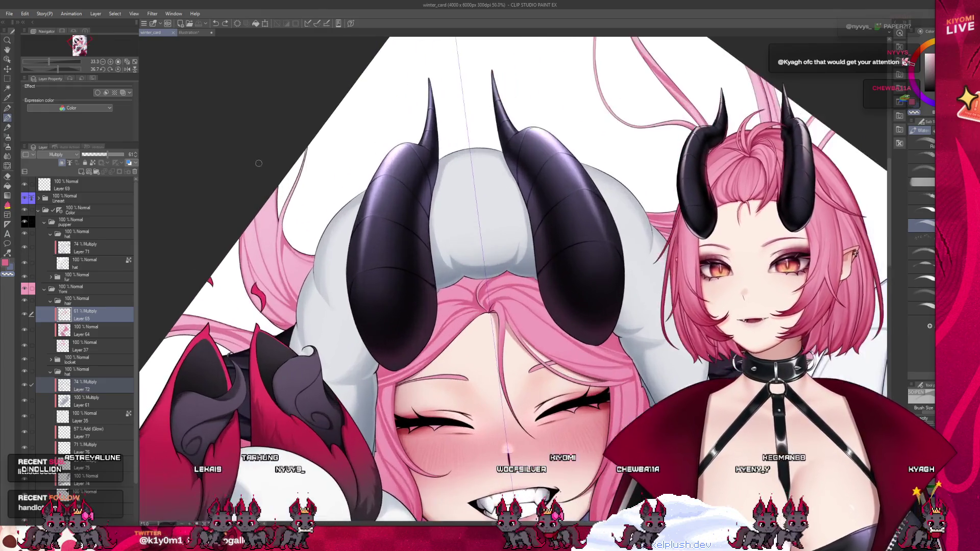
scroll(260, 161, "up", 1)
scroll(260, 161, "up", 1)
scroll(260, 161, "up", 1)
scroll(262, 160, "up", 1)
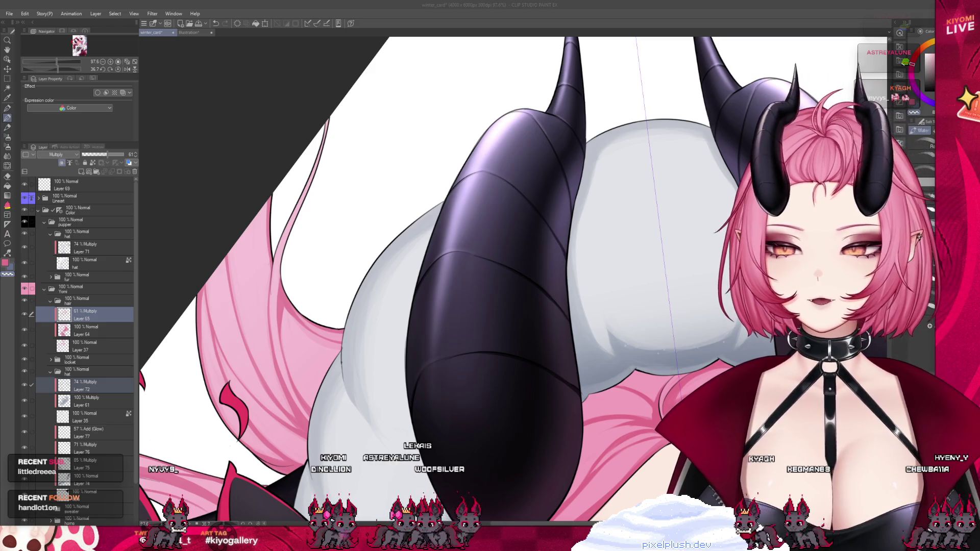
left_click(282, 278)
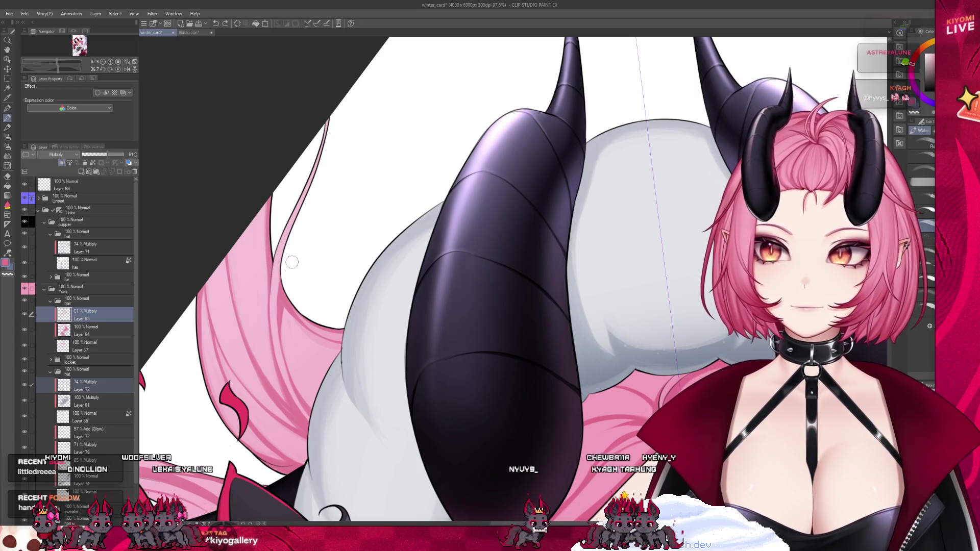
scroll(358, 247, "down", 2)
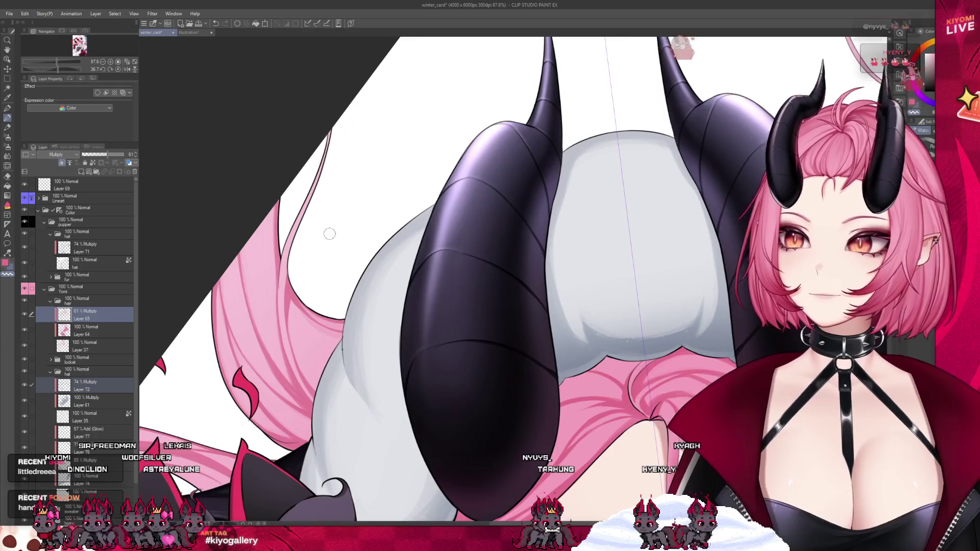
scroll(358, 246, "down", 2)
scroll(359, 246, "down", 1)
scroll(300, 230, "down", 1)
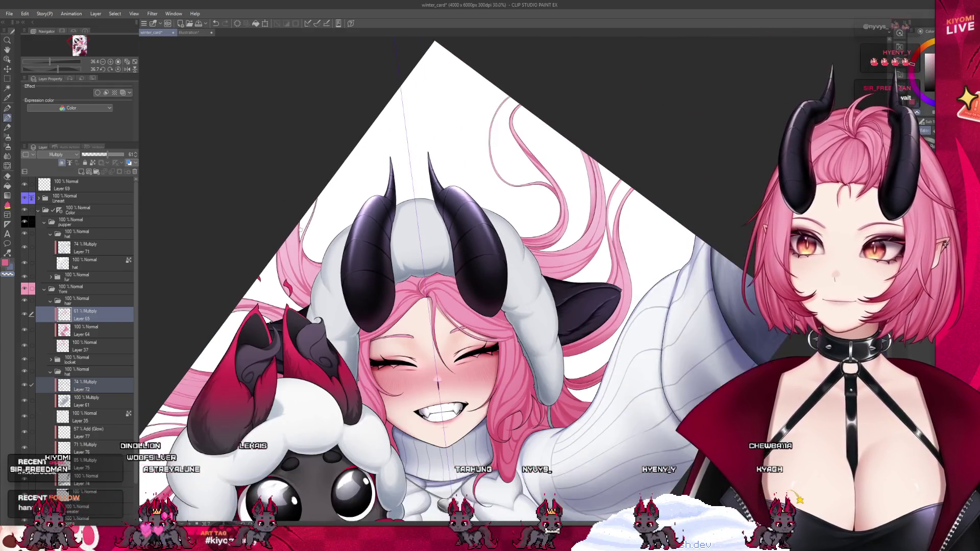
scroll(657, 316, "down", 2)
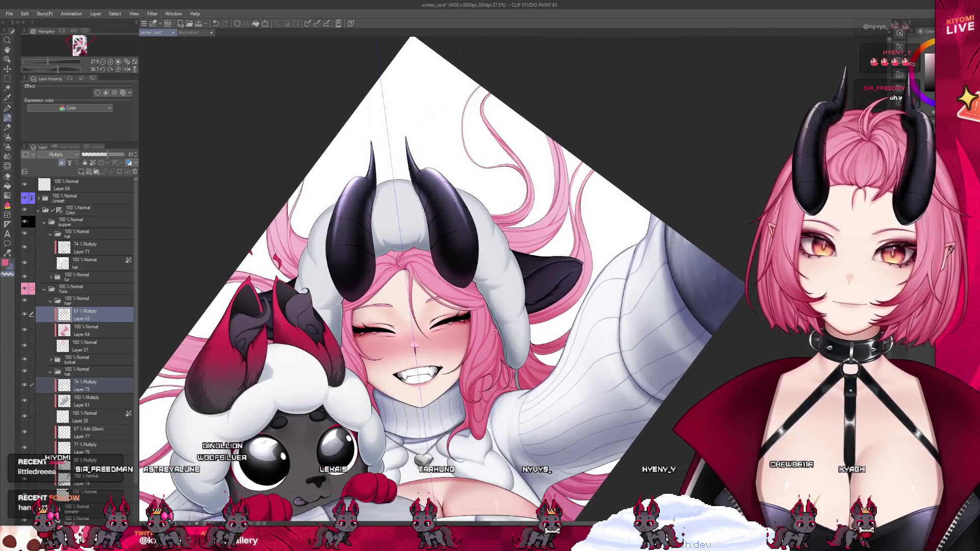
scroll(648, 438, "up", 1)
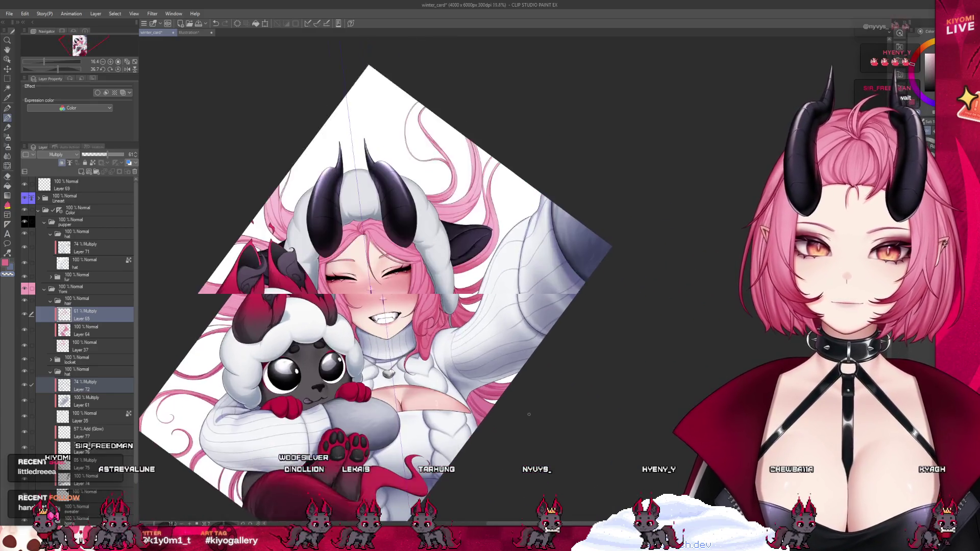
scroll(648, 438, "up", 1)
scroll(648, 438, "up", 1)
scroll(608, 435, "up", 1)
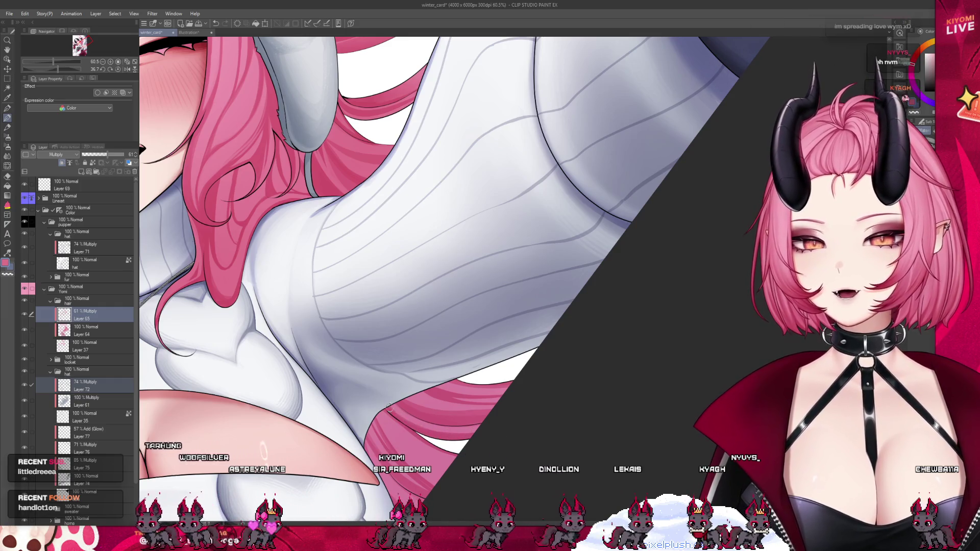
scroll(429, 368, "down", 3)
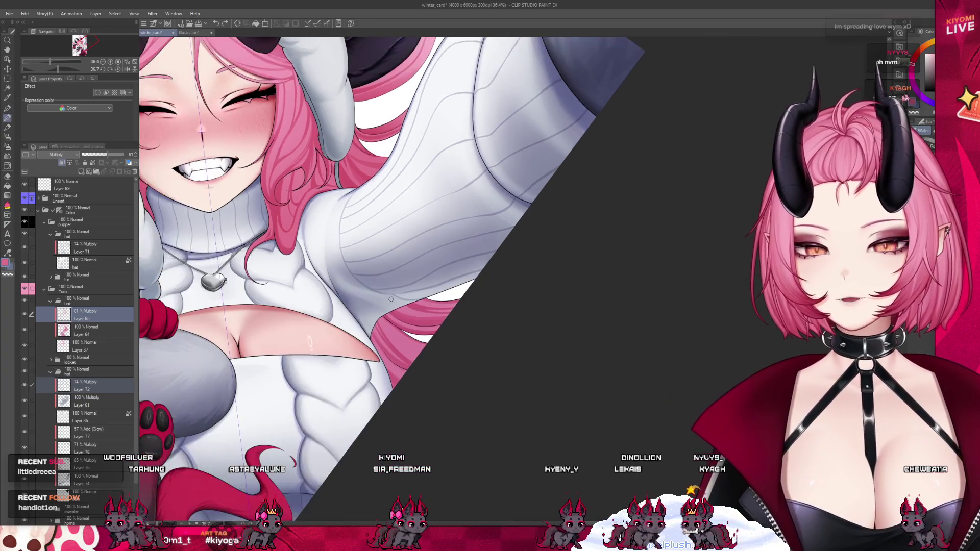
scroll(390, 299, "up", 1)
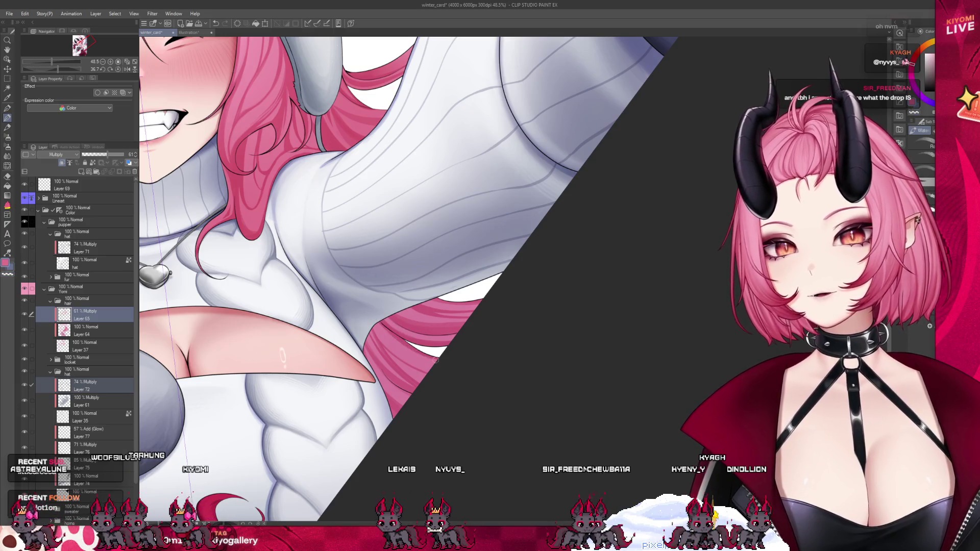
scroll(497, 283, "down", 2)
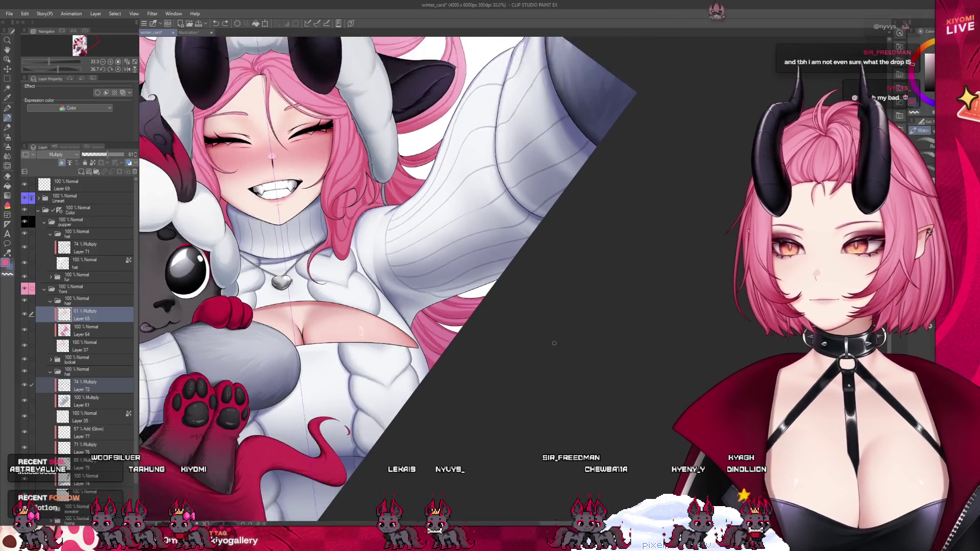
scroll(496, 283, "down", 1)
scroll(496, 283, "down", 2)
scroll(496, 283, "down", 1)
scroll(222, 303, "up", 1)
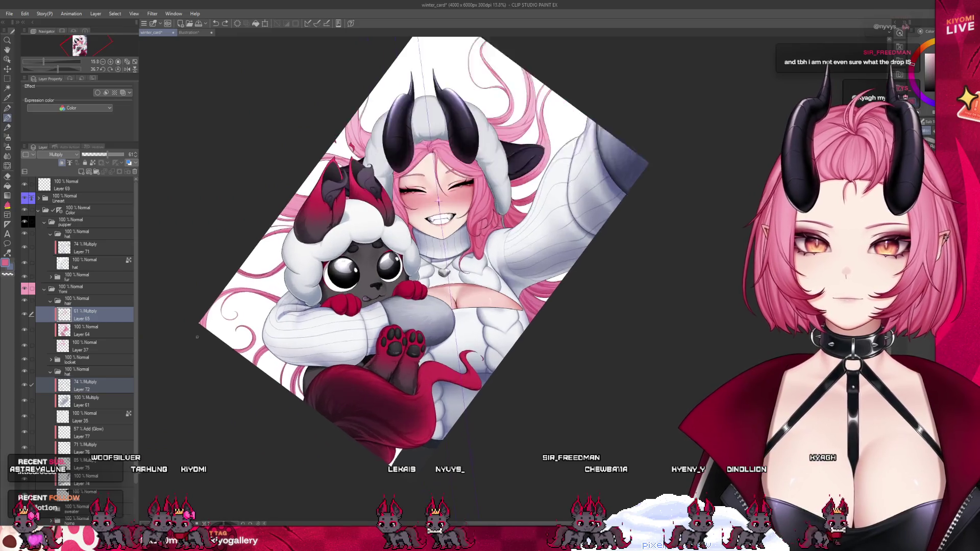
scroll(222, 303, "up", 2)
scroll(221, 302, "up", 1)
scroll(221, 303, "up", 1)
scroll(221, 302, "up", 2)
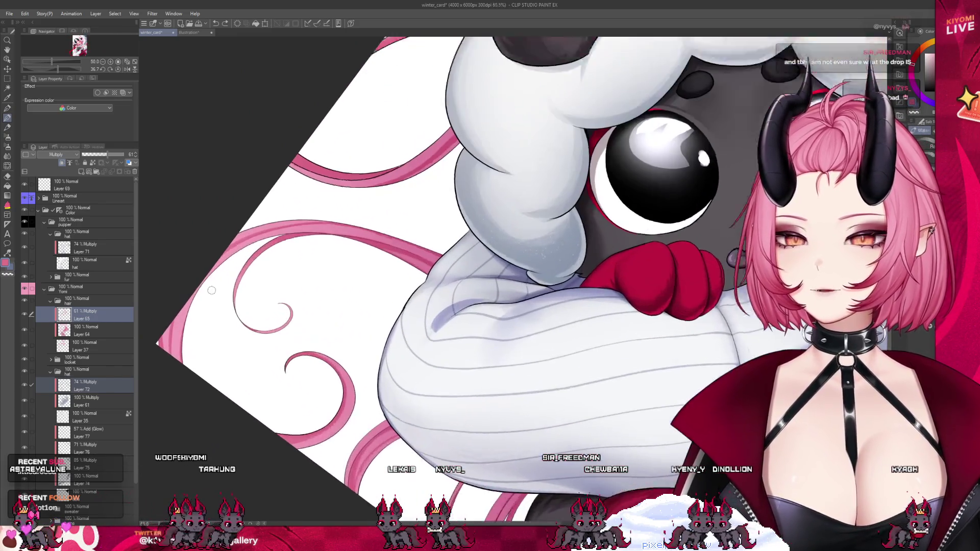
scroll(216, 322, "up", 1)
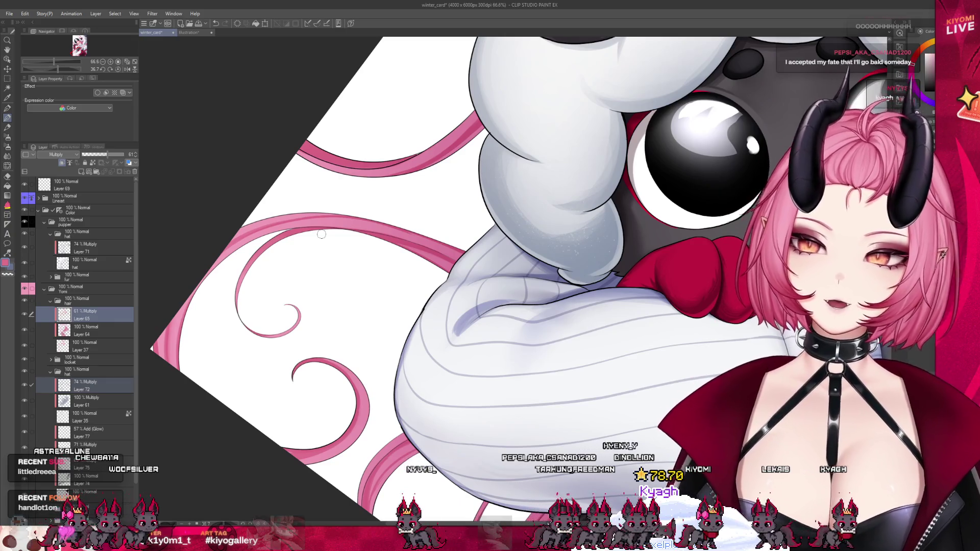
scroll(265, 277, "down", 3)
scroll(265, 277, "down", 2)
scroll(265, 277, "down", 2)
scroll(265, 277, "down", 1)
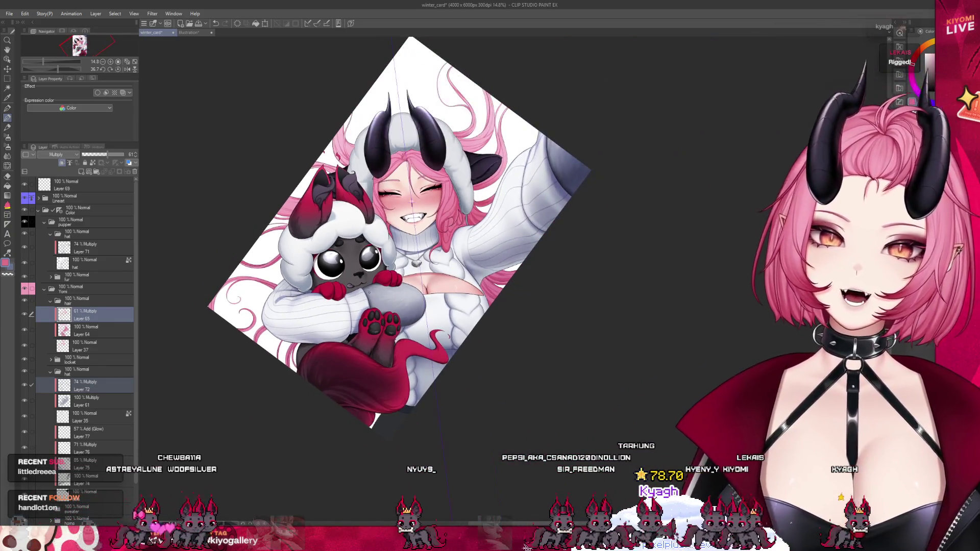
scroll(330, 346, "up", 1)
scroll(330, 346, "up", 1)
scroll(329, 346, "up", 1)
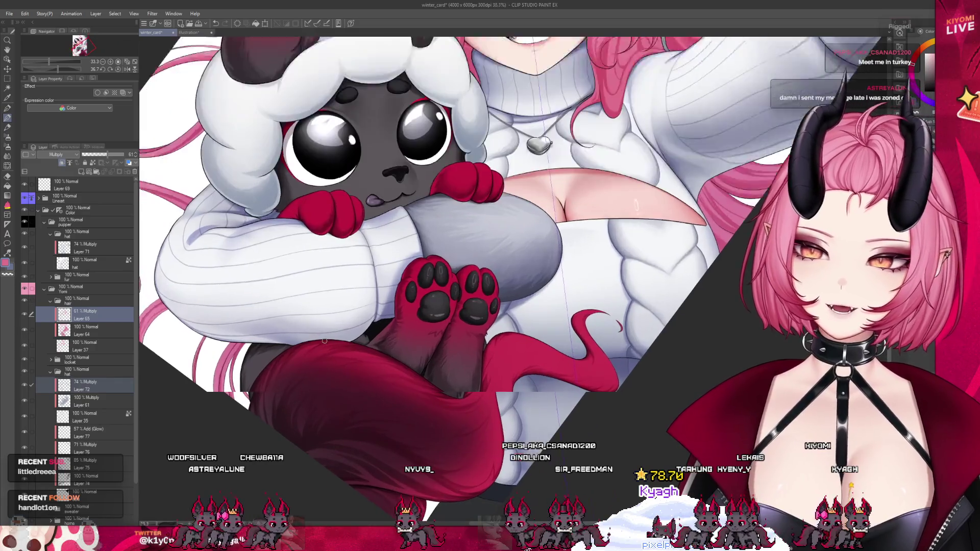
scroll(299, 334, "up", 1)
scroll(299, 334, "up", 1)
scroll(300, 334, "down", 1)
scroll(262, 351, "up", 2)
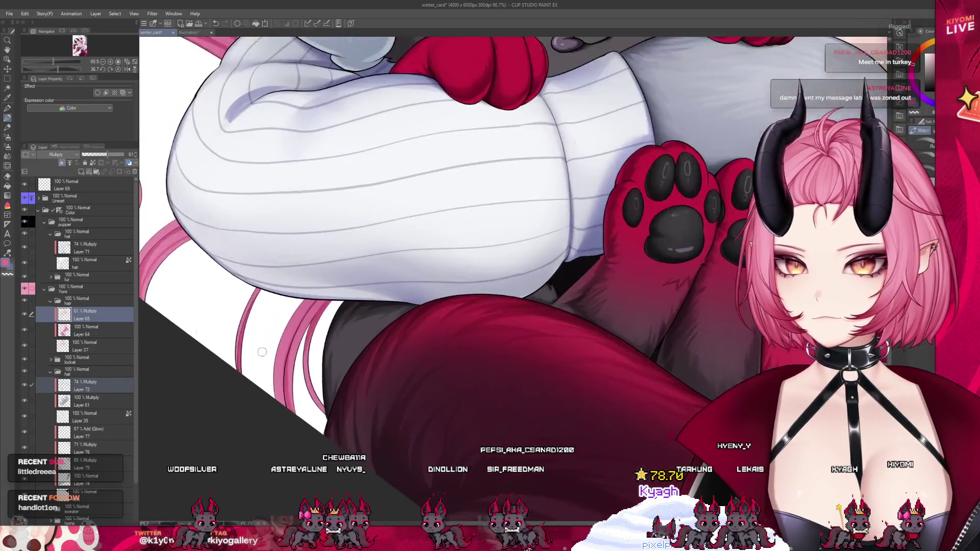
scroll(261, 351, "up", 1)
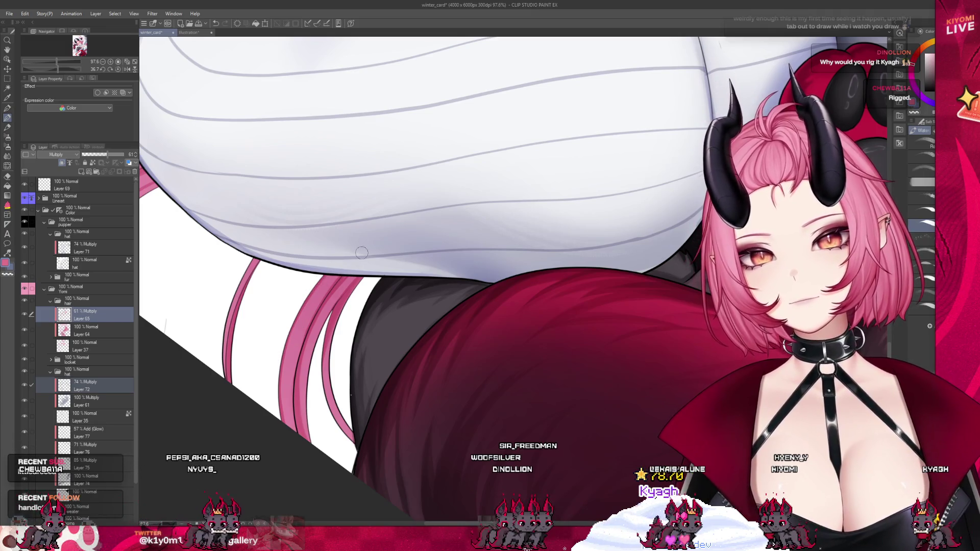
scroll(393, 244, "down", 3)
scroll(375, 261, "down", 3)
scroll(352, 284, "down", 3)
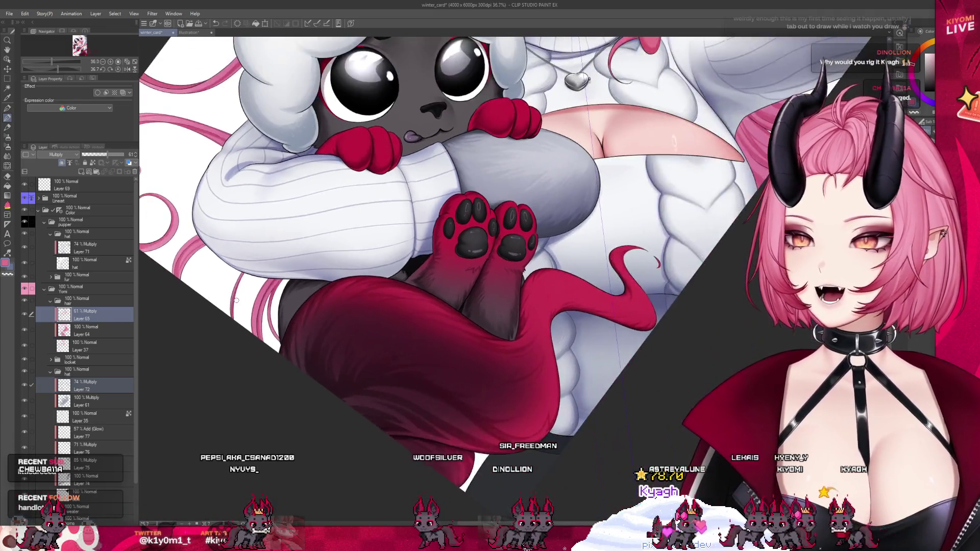
scroll(322, 308, "down", 3)
scroll(397, 376, "down", 2)
scroll(397, 375, "down", 2)
scroll(398, 375, "down", 2)
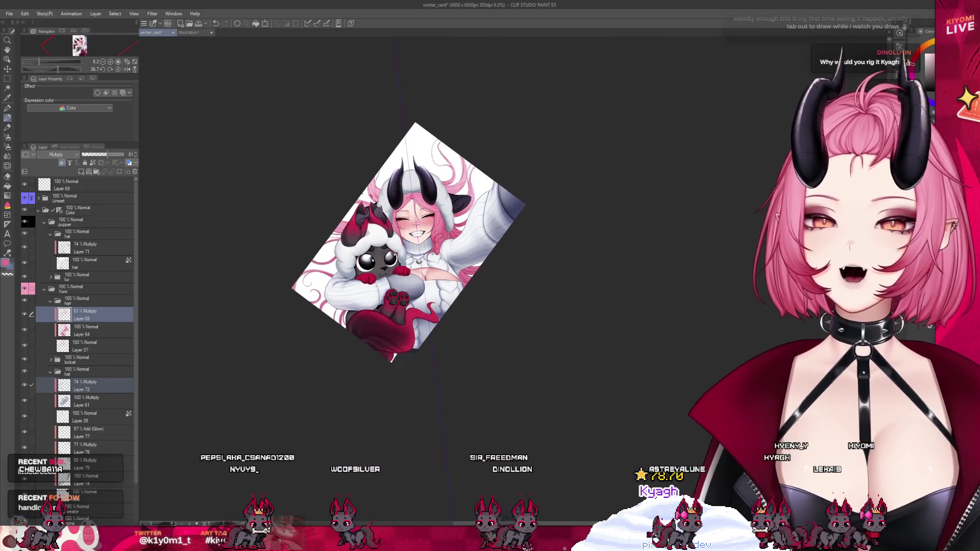
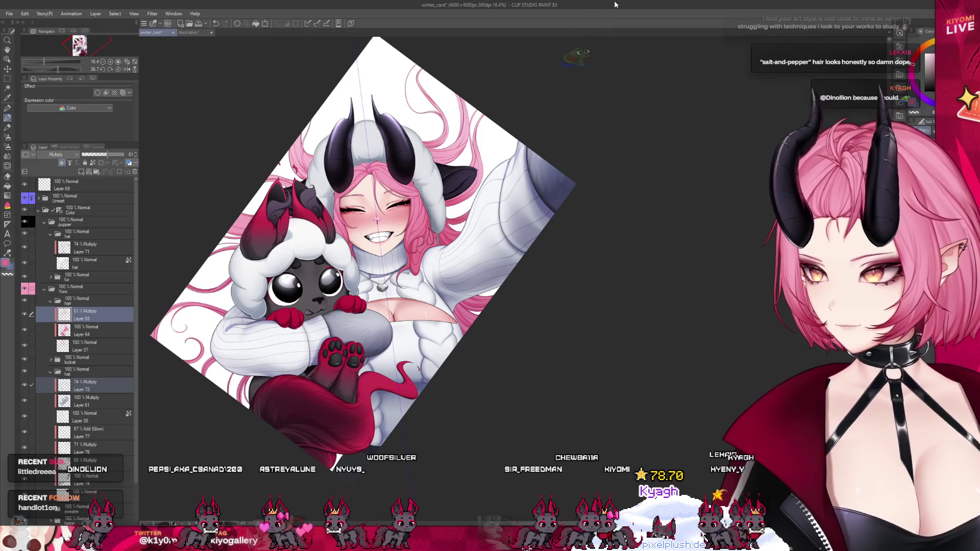
Step: Reset the canvas view, add a new raster layer above the hair shading, then remove it again
key("ctrl+@")
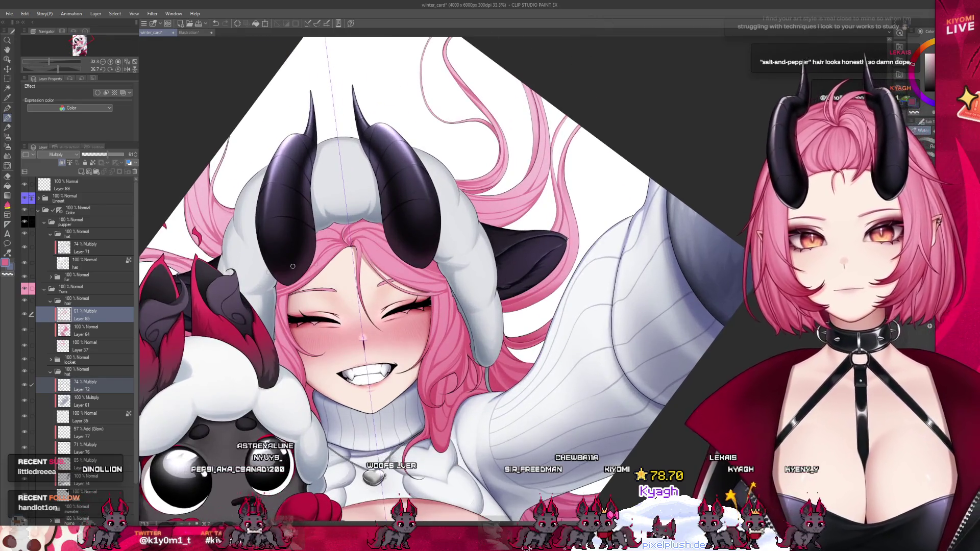
key("ctrl+plus")
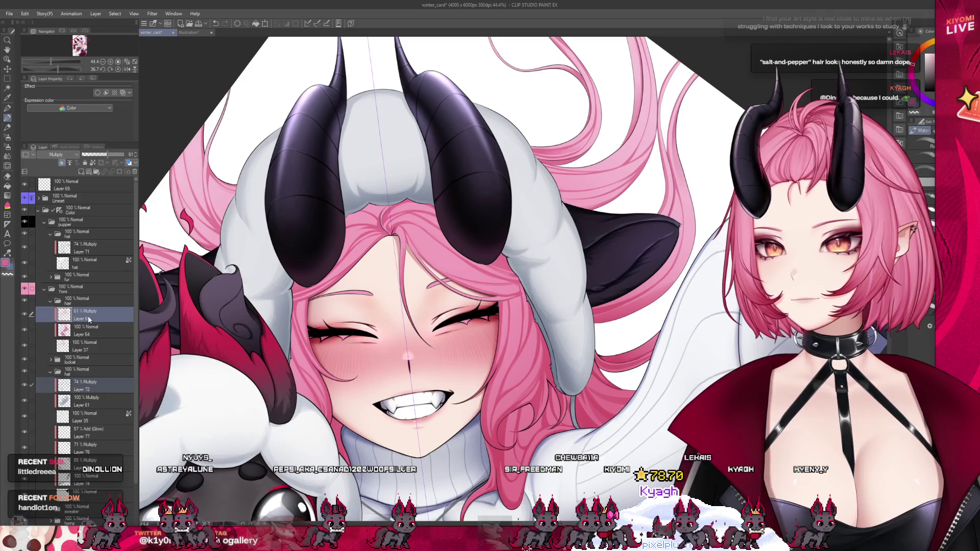
left_click(63, 164)
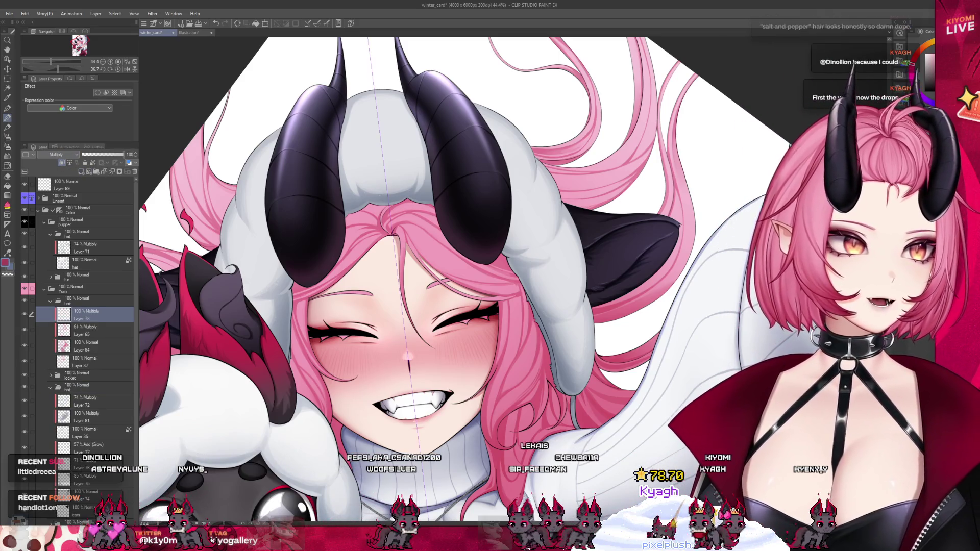
scroll(286, 265, "up", 2)
scroll(286, 265, "up", 2)
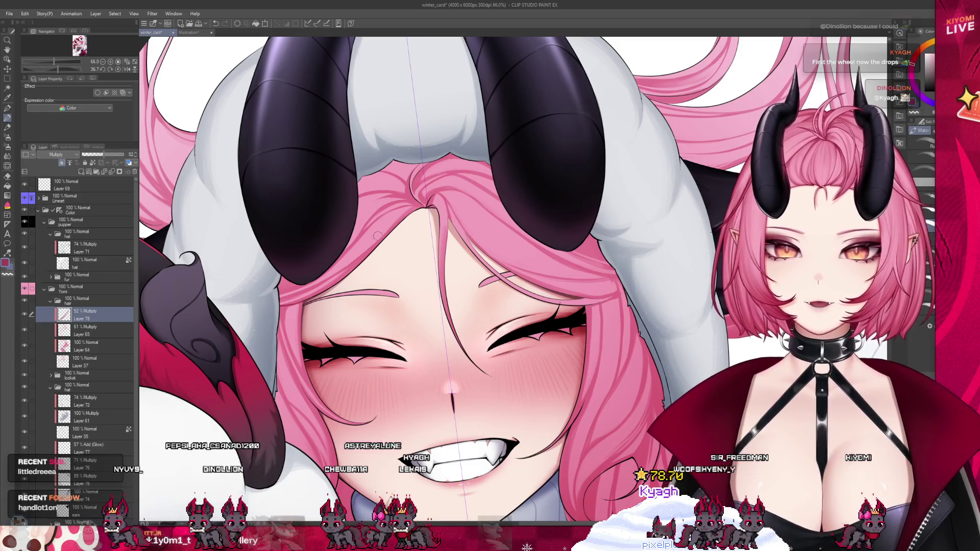
scroll(354, 238, "up", 2)
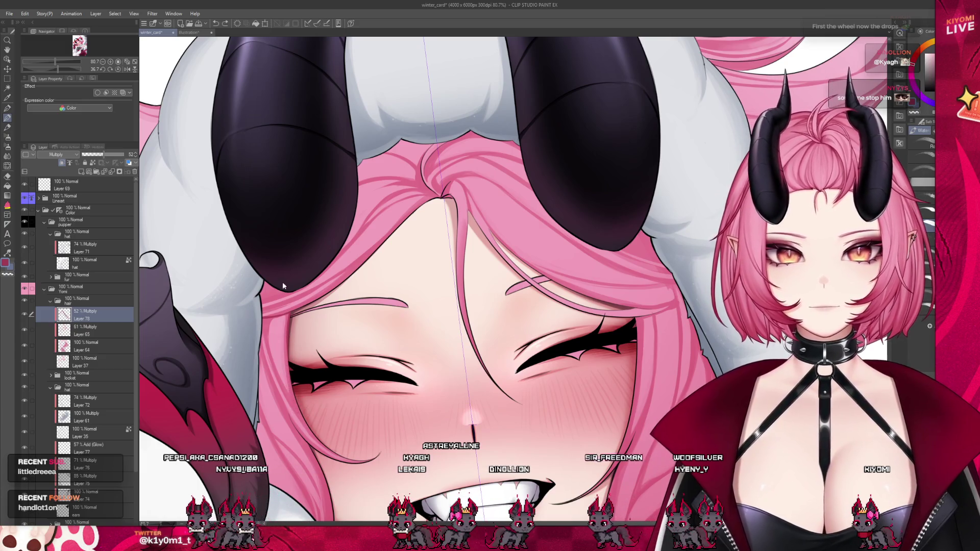
key("ctrl+e")
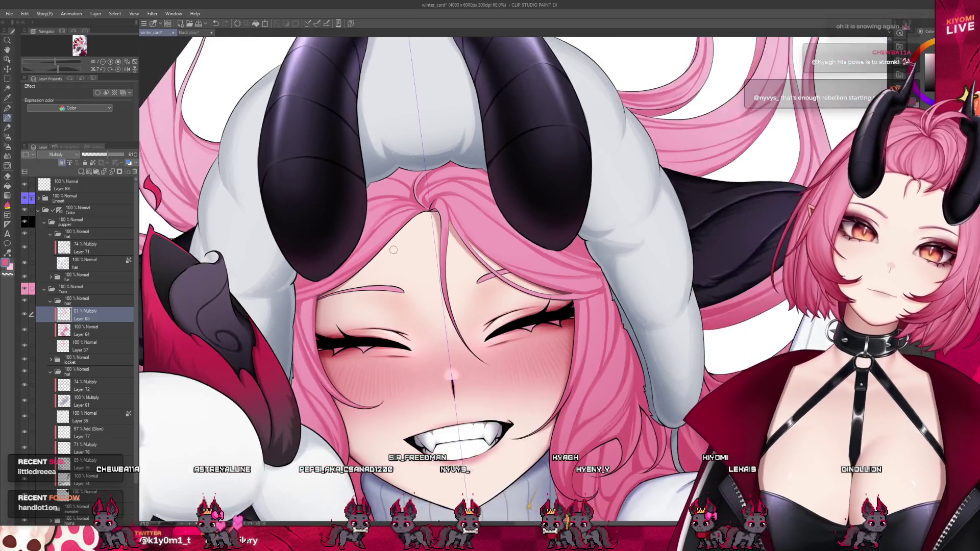
scroll(410, 265, "down", 5)
scroll(330, 268, "up", 2)
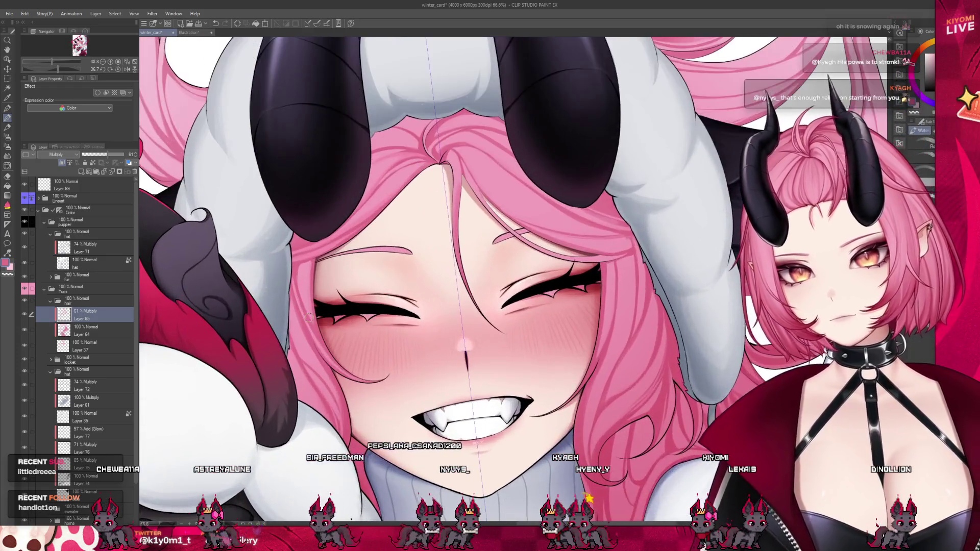
scroll(330, 268, "up", 1)
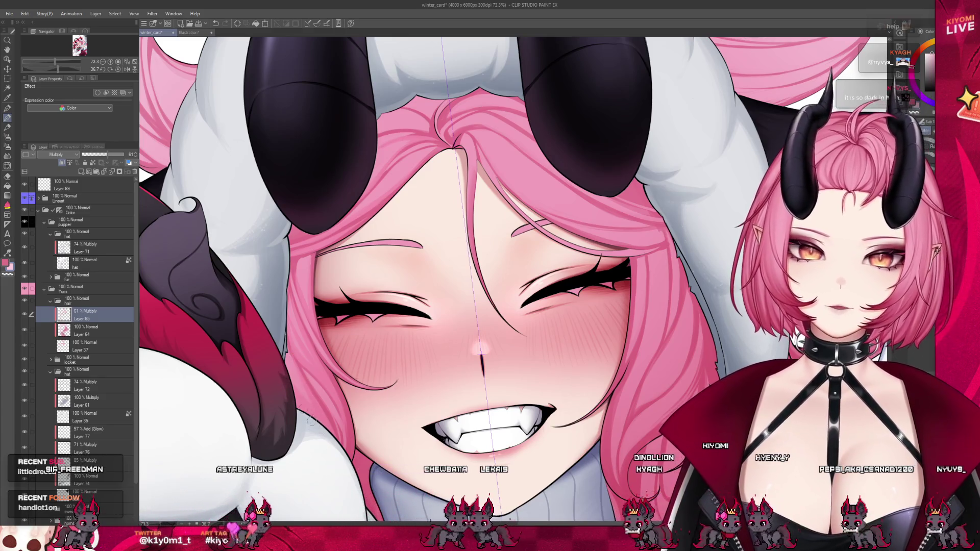
scroll(336, 461, "down", 8)
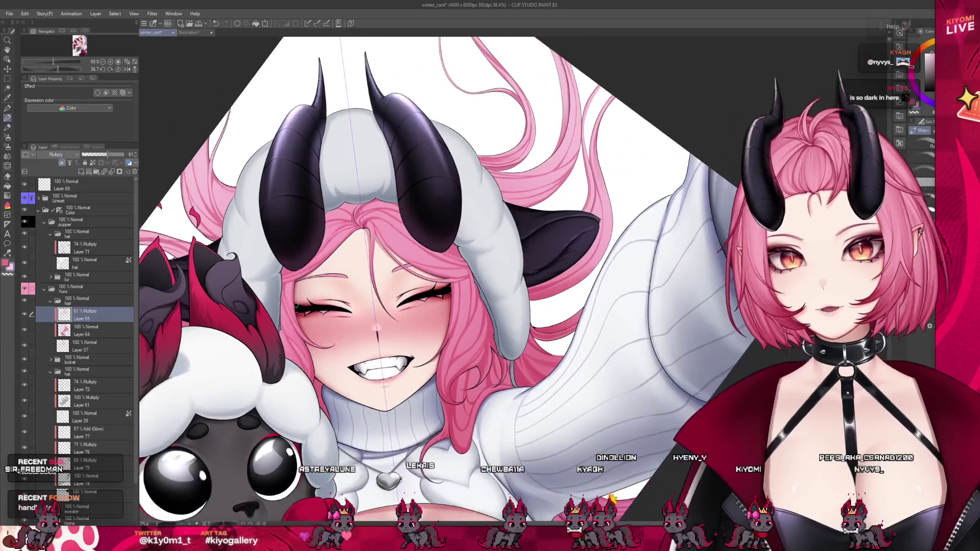
scroll(360, 322, "up", 5)
scroll(360, 322, "up", 3)
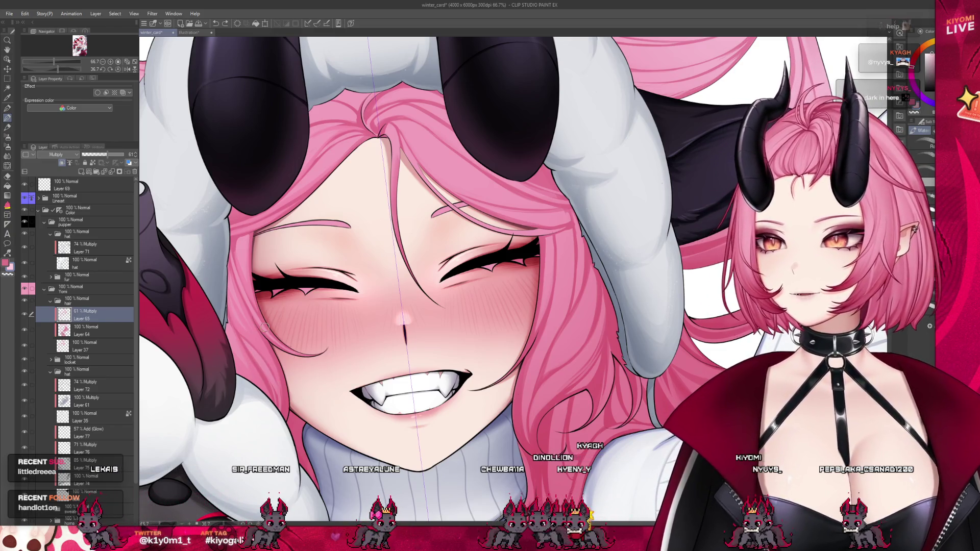
left_click_drag(263, 326, 311, 122)
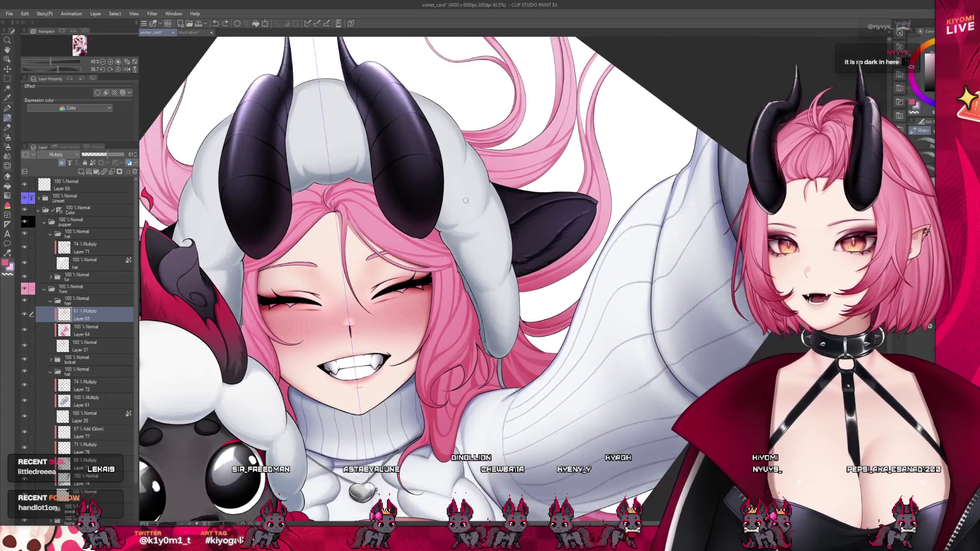
scroll(312, 122, "up", 2)
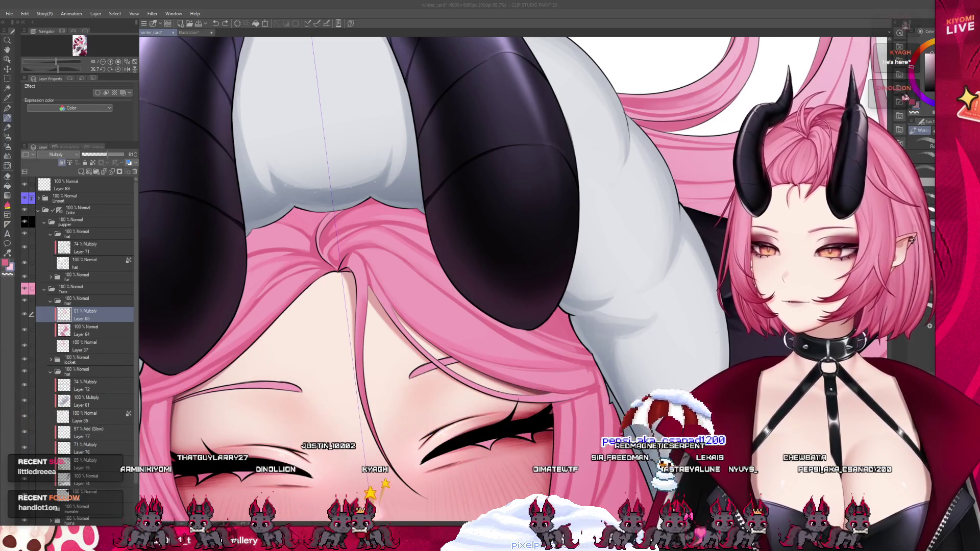
scroll(464, 272, "down", 3)
scroll(464, 273, "up", 5)
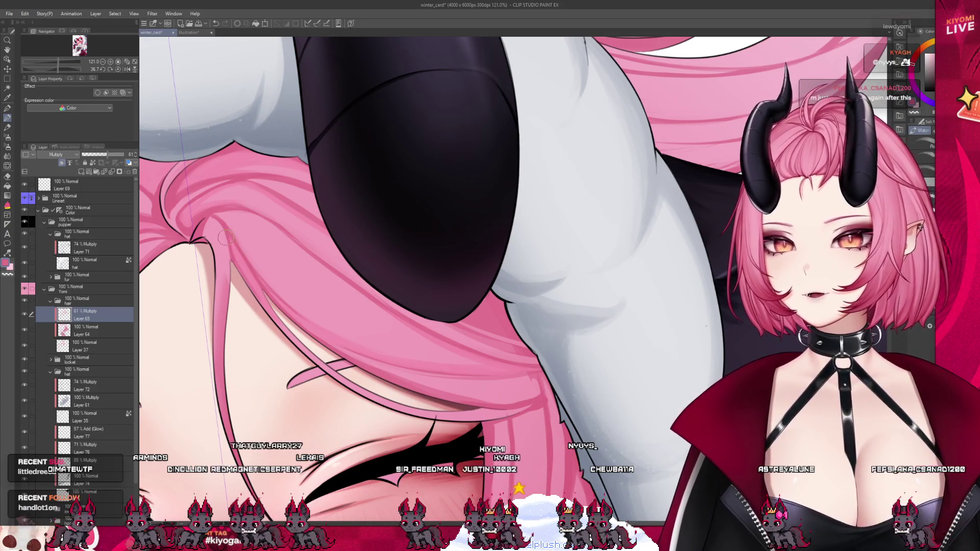
scroll(261, 282, "down", 1)
scroll(307, 269, "down", 1)
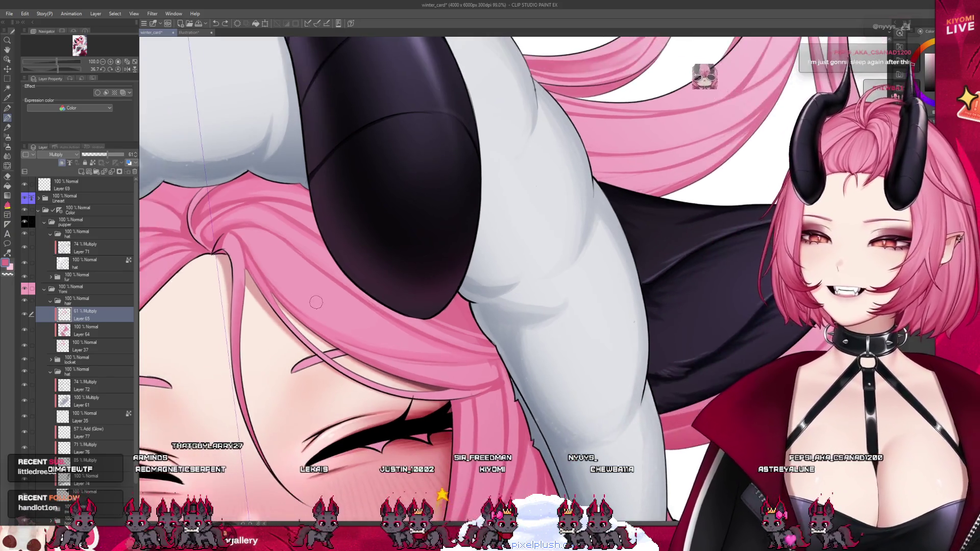
scroll(352, 253, "down", 2)
scroll(393, 237, "down", 1)
scroll(272, 312, "up", 1)
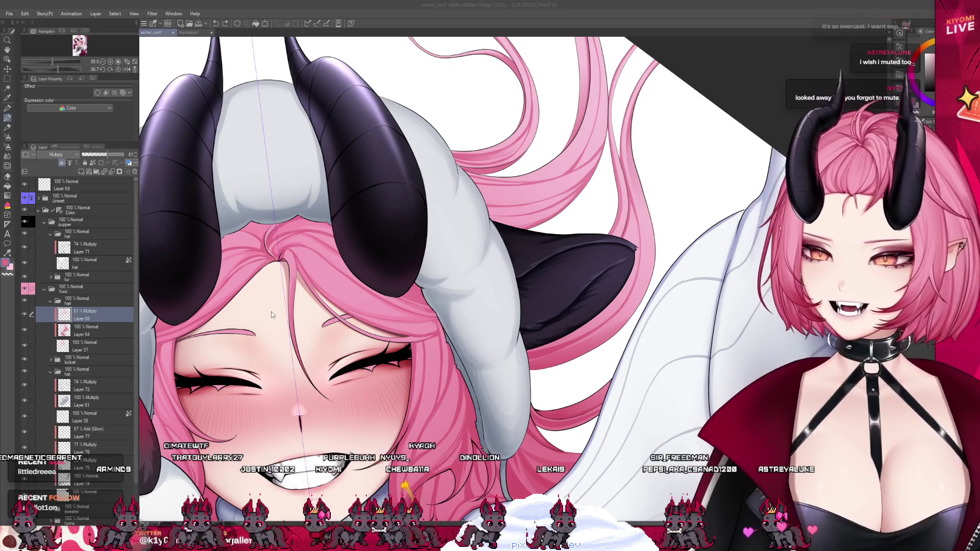
key("alt+Tab")
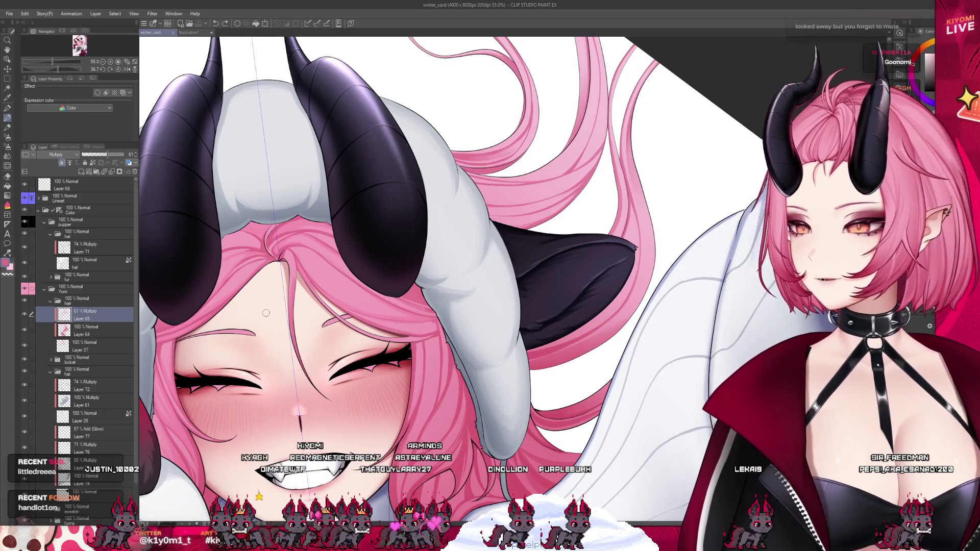
scroll(270, 311, "up", 2)
scroll(252, 245, "up", 2)
scroll(241, 188, "up", 2)
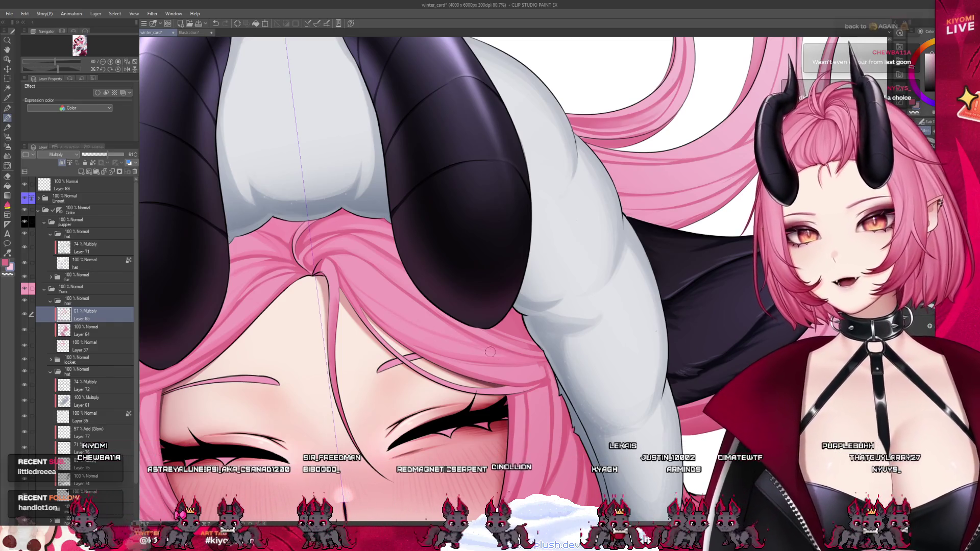
Step: Raise the hair's Multiply shading layer opacity with the slider so the shading deepens
left_click_drag(108, 154, 116, 154)
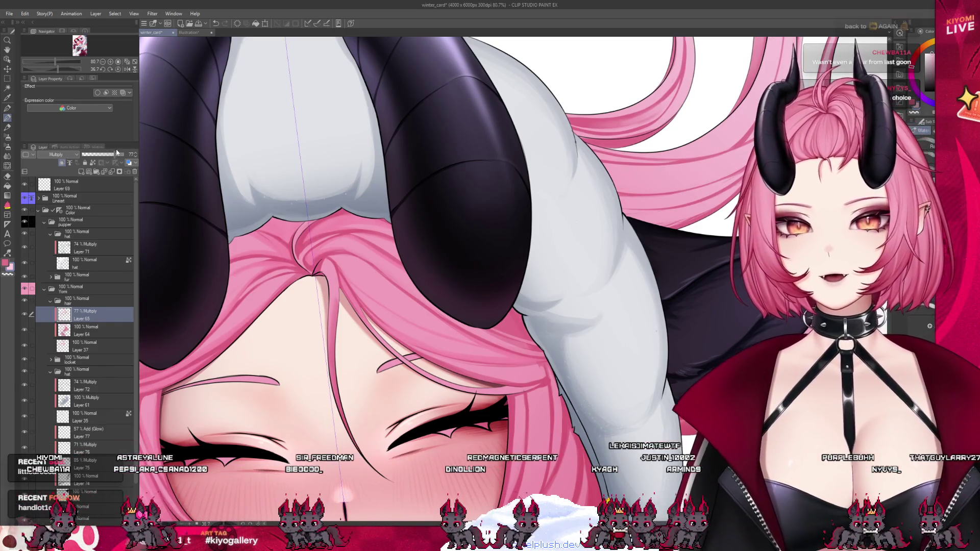
scroll(341, 191, "down", 2)
scroll(340, 190, "down", 2)
scroll(341, 191, "down", 2)
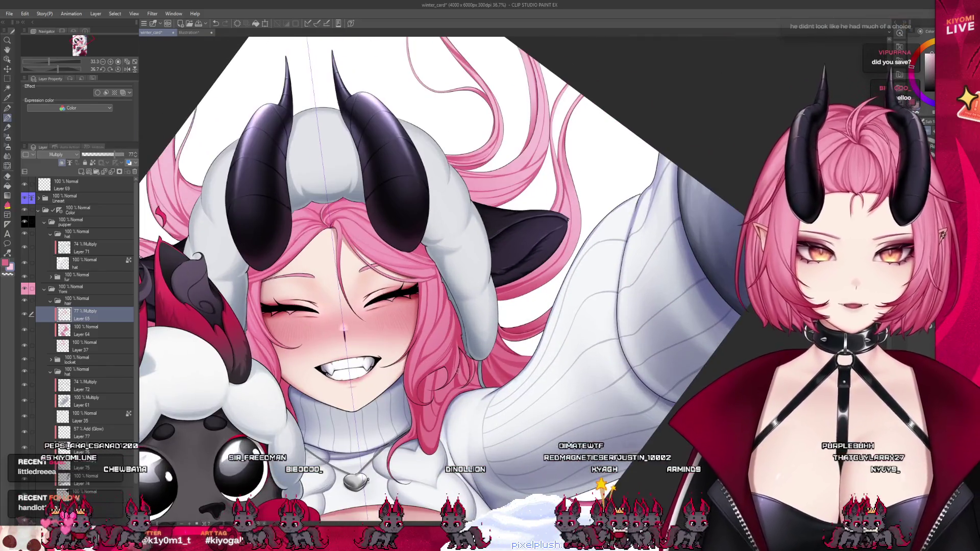
scroll(425, 320, "up", 1)
scroll(421, 331, "up", 1)
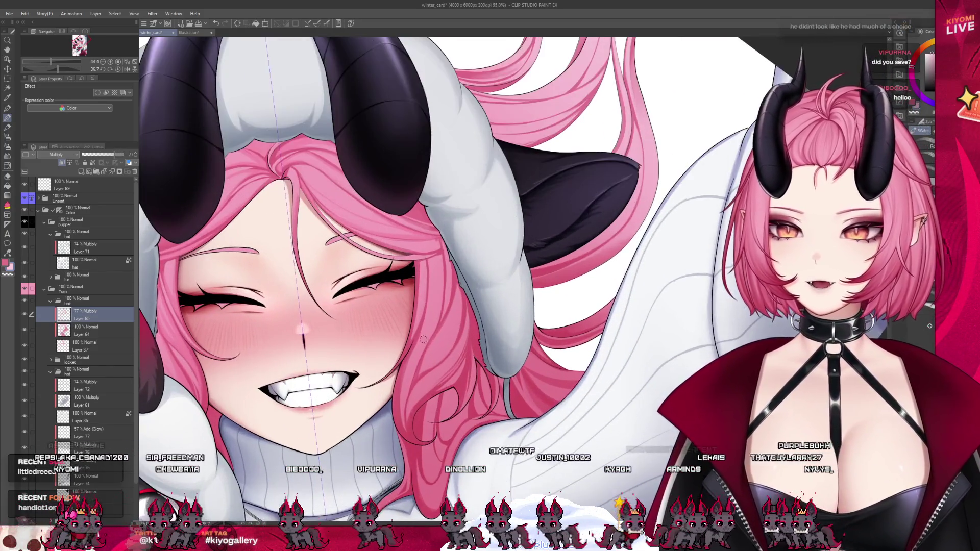
scroll(421, 335, "up", 1)
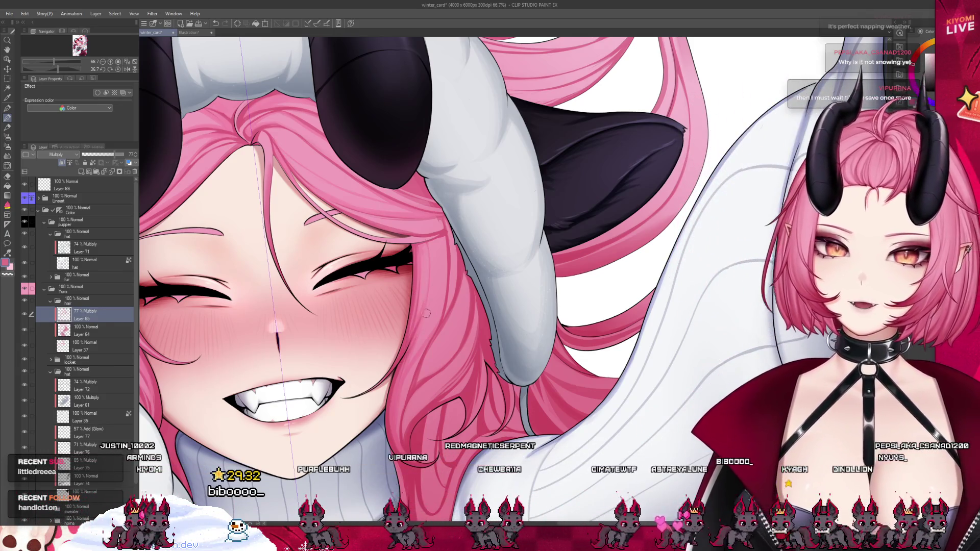
left_click_drag(428, 313, 435, 187)
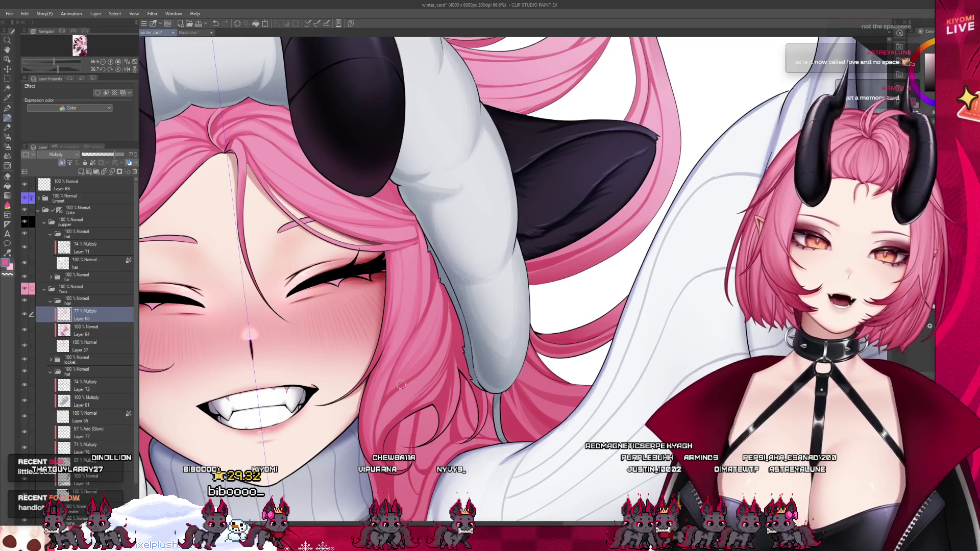
left_click_drag(399, 385, 366, 296)
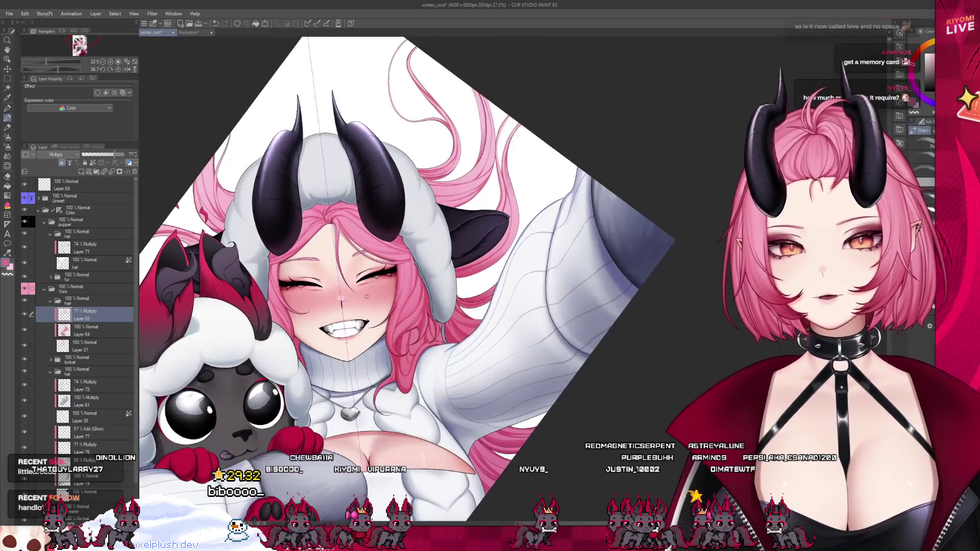
key("ctrl+@")
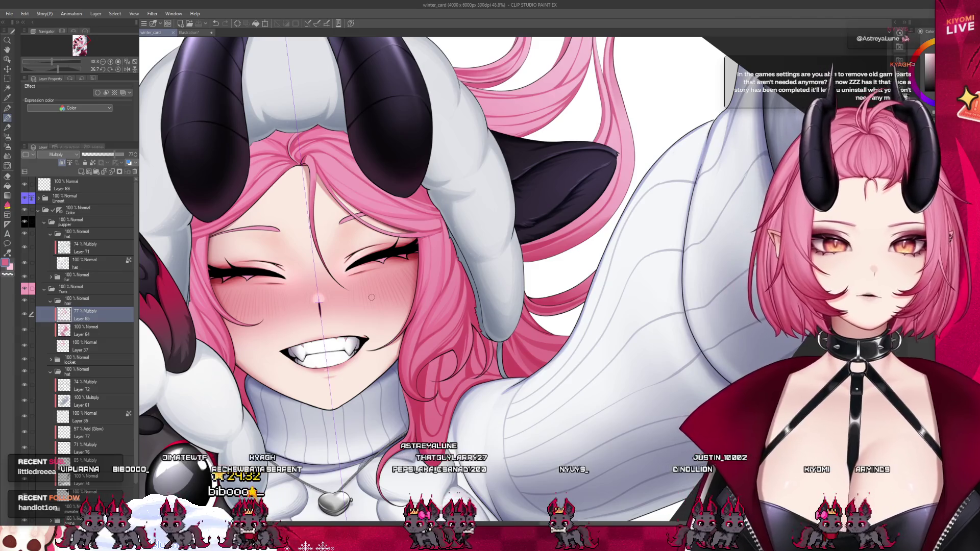
scroll(371, 298, "down", 2)
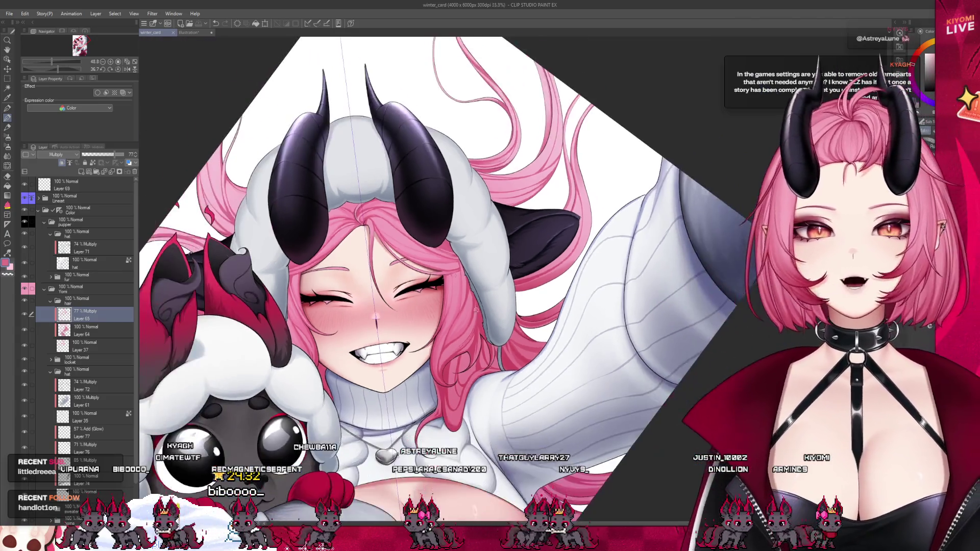
scroll(467, 295, "up", 2)
scroll(453, 268, "up", 2)
scroll(433, 237, "up", 2)
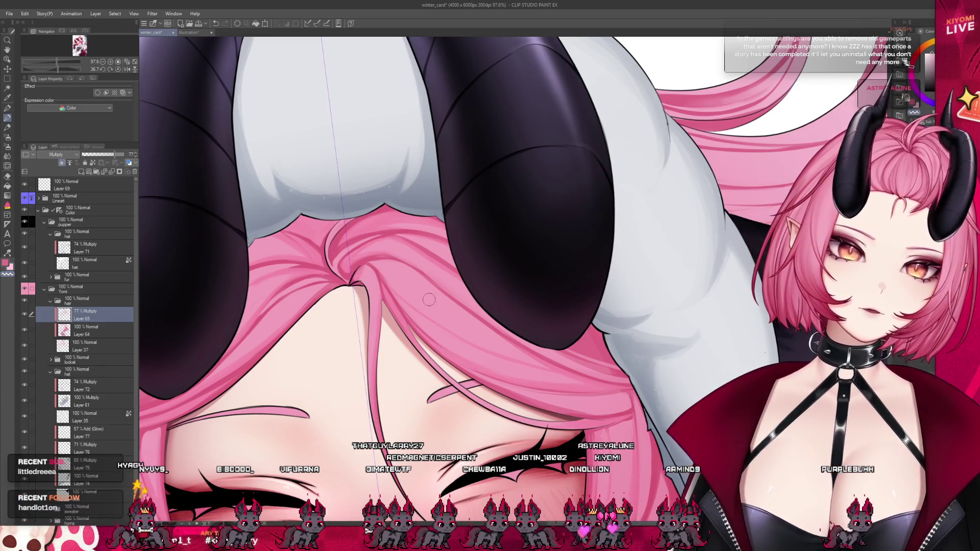
scroll(429, 300, "down", 2)
scroll(417, 261, "down", 2)
scroll(403, 211, "down", 2)
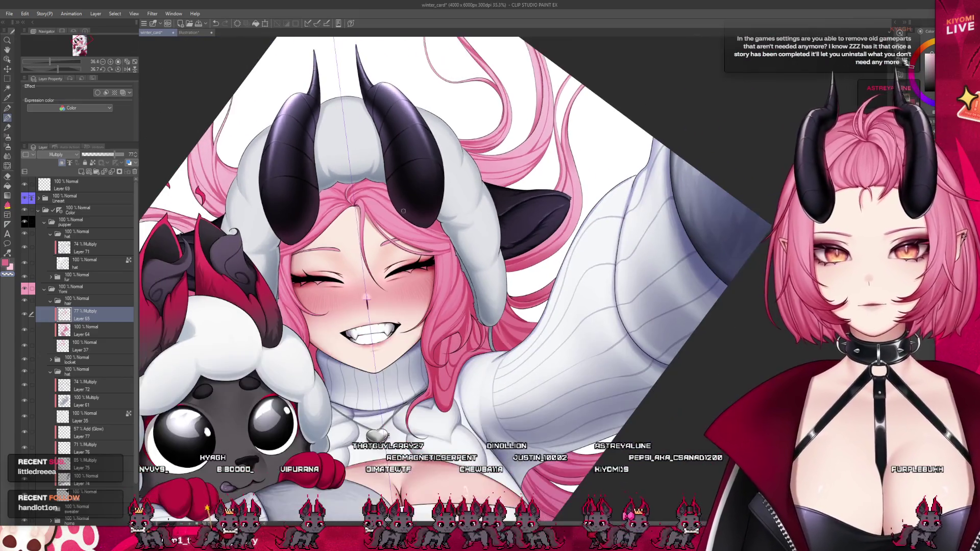
scroll(402, 210, "down", 2)
scroll(446, 278, "up", 3)
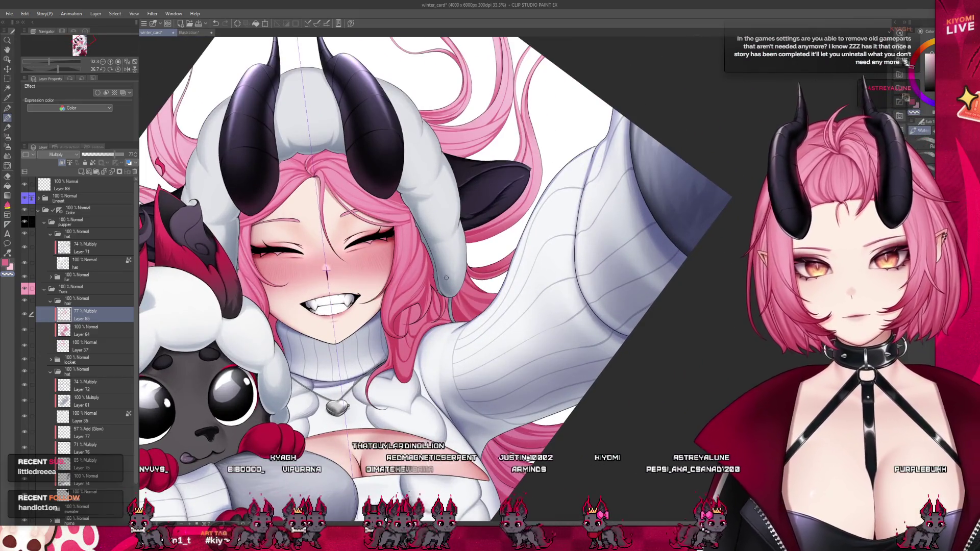
scroll(429, 254, "down", 2)
scroll(405, 206, "down", 1)
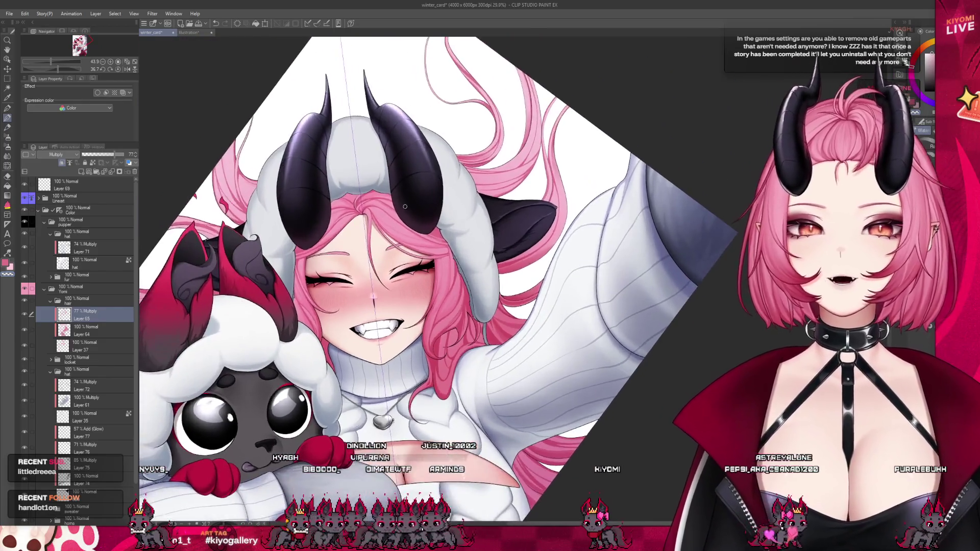
scroll(405, 206, "up", 2)
scroll(414, 205, "up", 2)
scroll(536, 177, "down", 1)
scroll(668, 146, "down", 1)
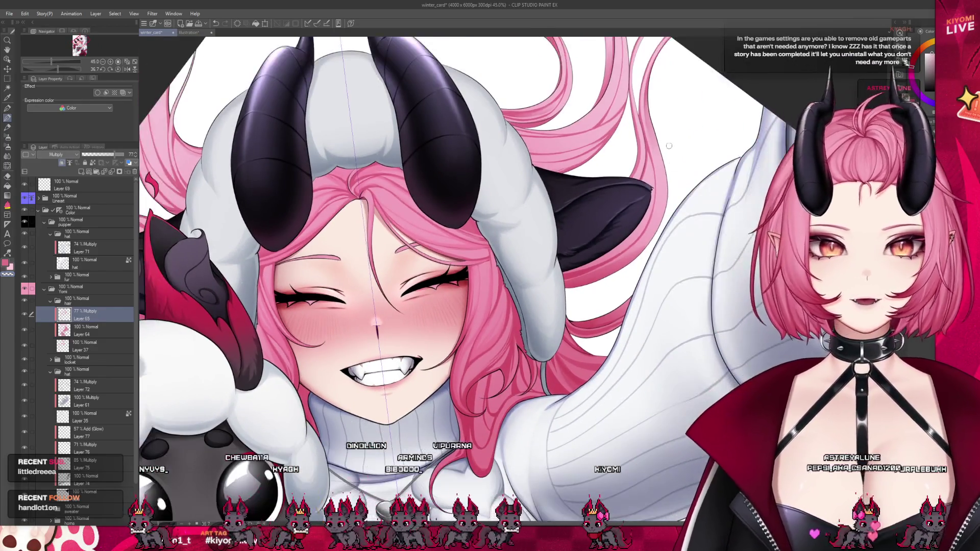
scroll(669, 145, "up", 1)
scroll(460, 210, "down", 1)
scroll(441, 211, "up", 2)
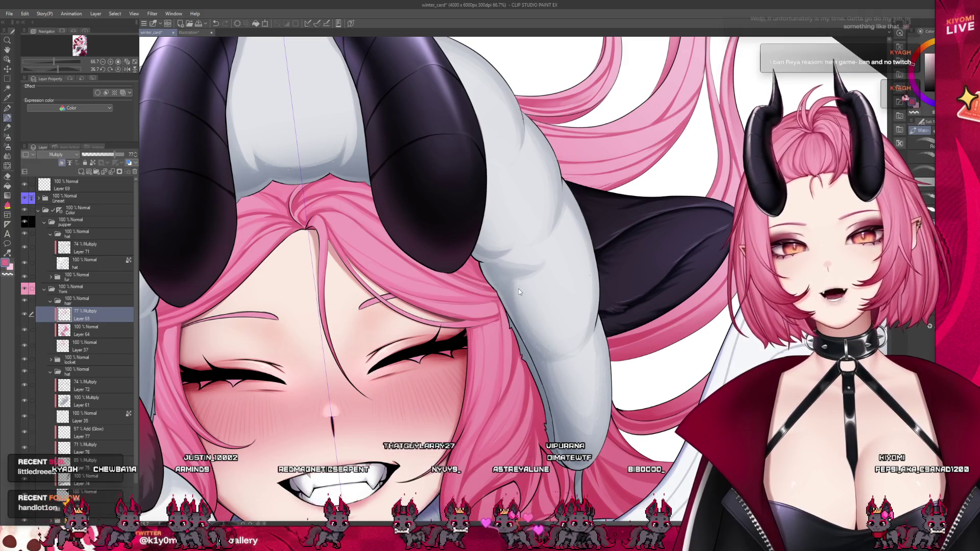
scroll(481, 279, "down", 2)
scroll(480, 278, "down", 2)
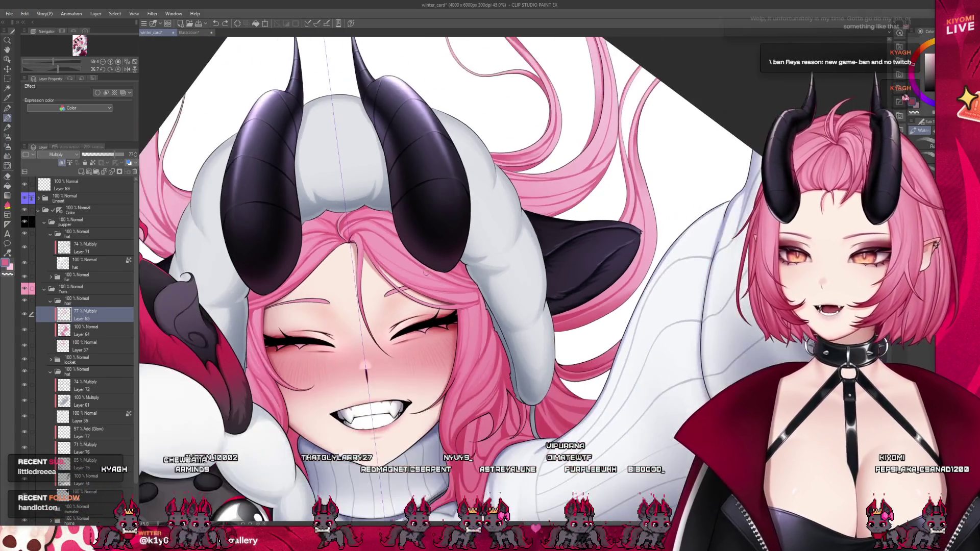
key("asciicircum")
key("asciicircum")
scroll(601, 401, "up", 2)
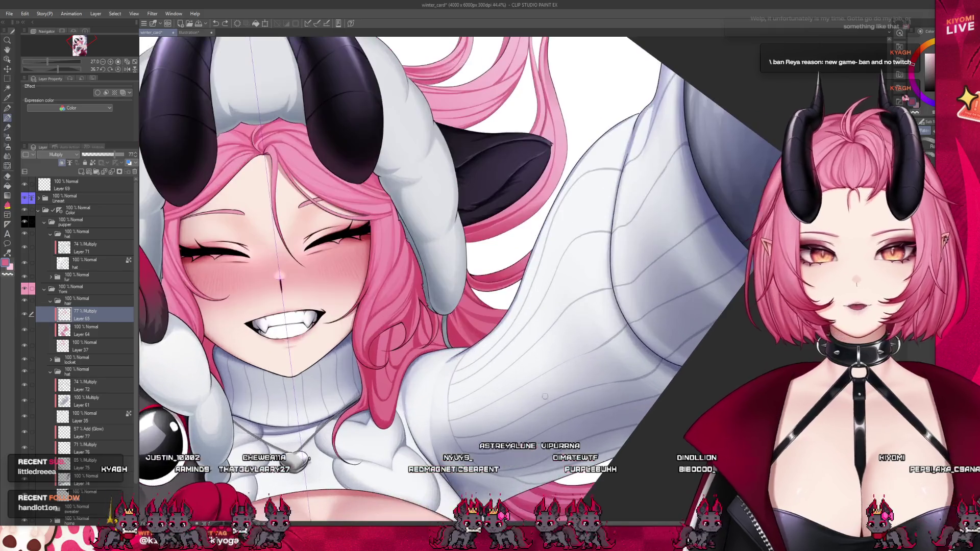
scroll(459, 413, "up", 1)
scroll(351, 424, "up", 1)
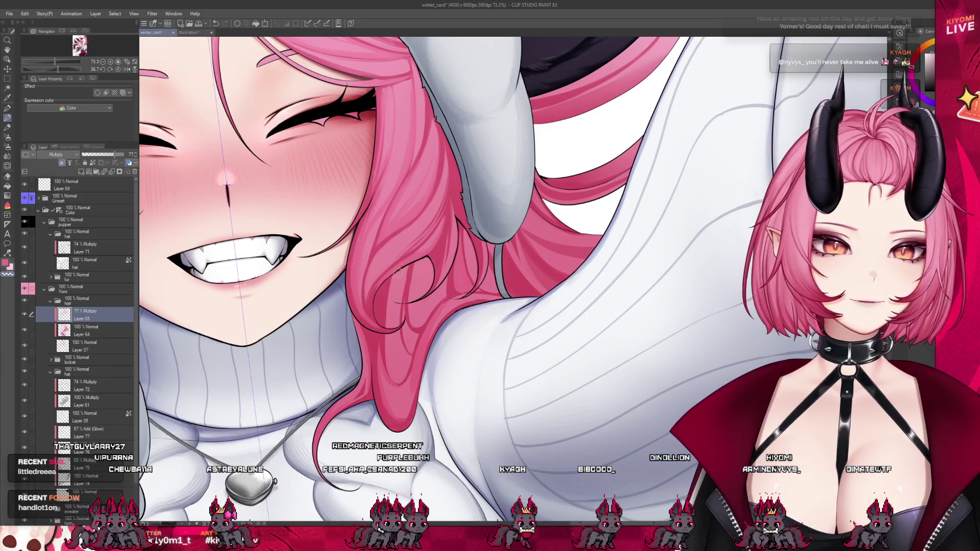
Step: Pan the canvas to bring the hair strands beside the horn into view
left_click_drag(437, 277, 407, 221)
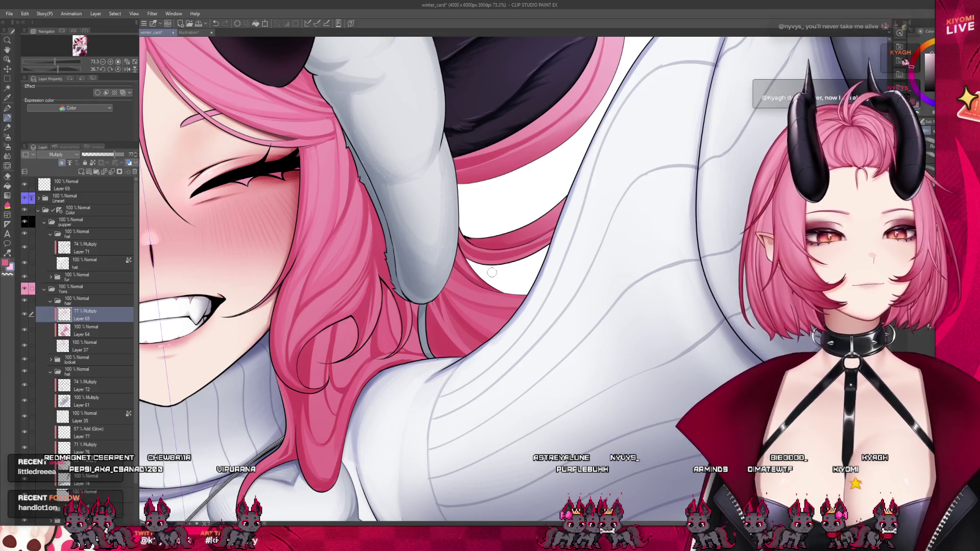
scroll(479, 290, "down", 3)
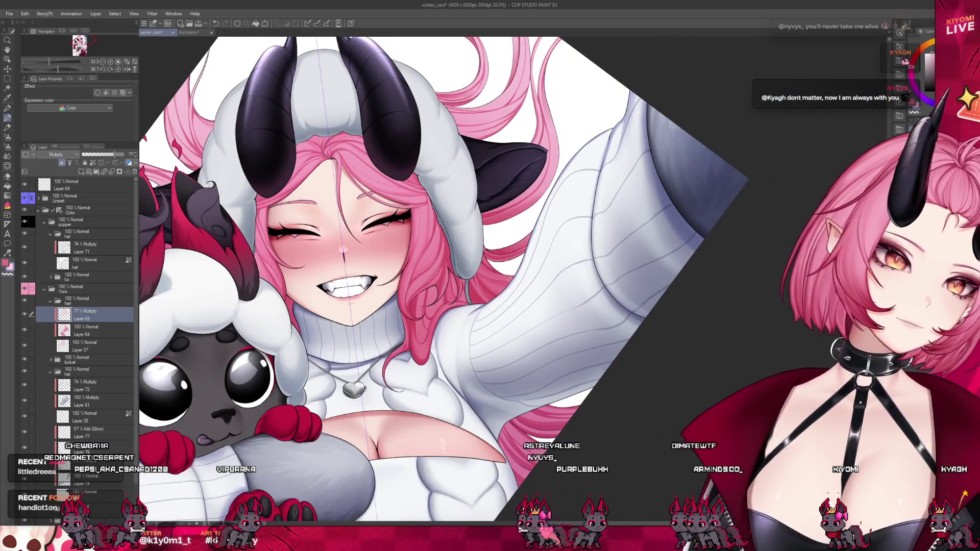
scroll(509, 278, "down", 1)
scroll(510, 282, "up", 1)
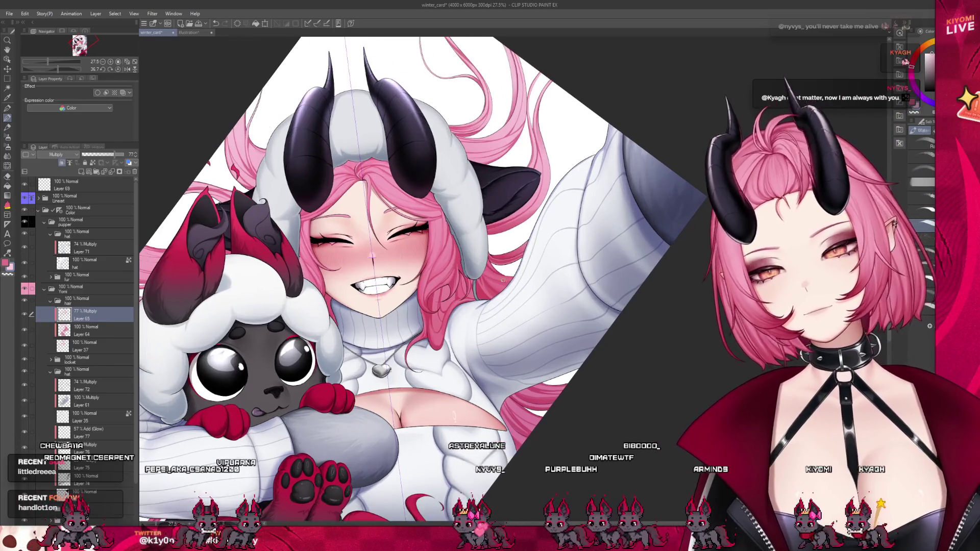
scroll(510, 284, "up", 1)
scroll(513, 286, "up", 1)
scroll(516, 288, "up", 1)
scroll(515, 289, "up", 2)
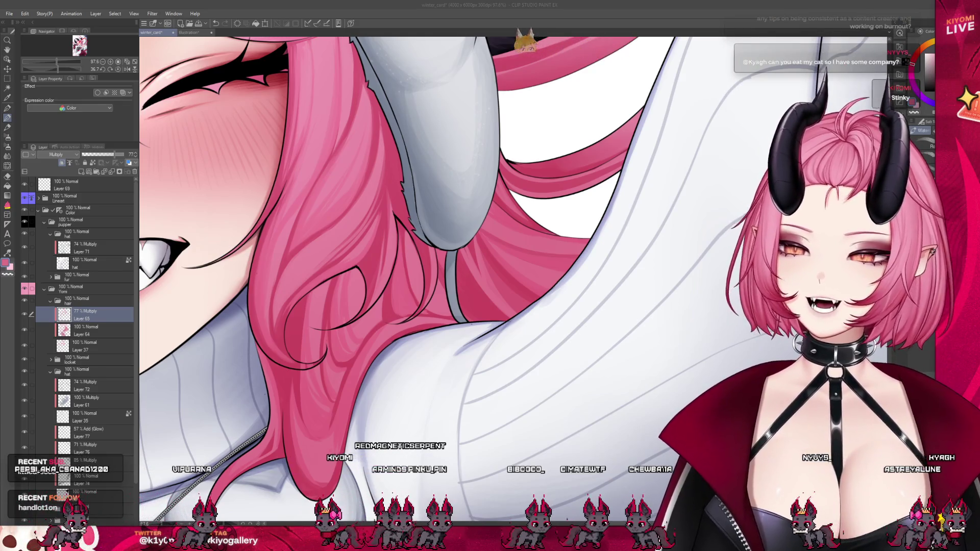
Step: Refocus the drawing window on the close-up of hair draping over the sweater
left_click(298, 405)
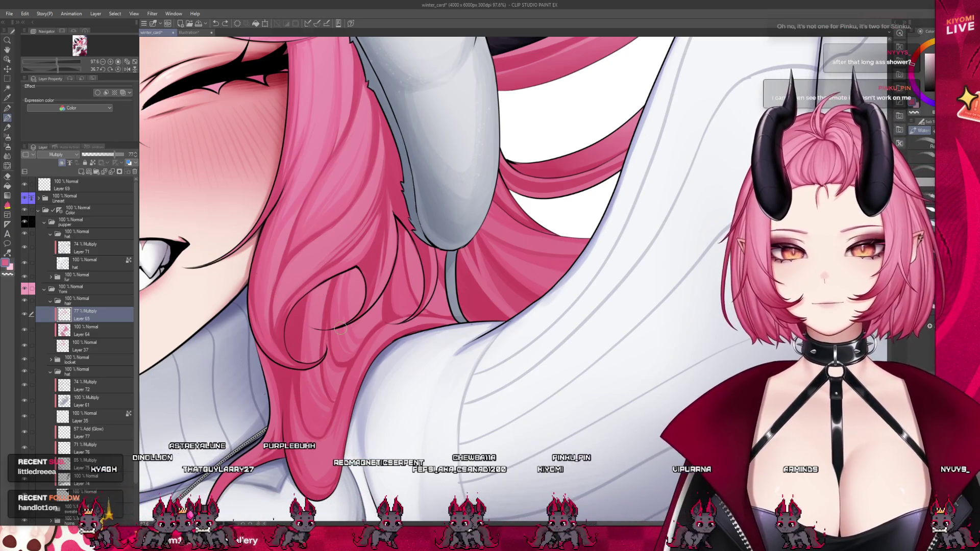
scroll(391, 309, "down", 3)
scroll(391, 309, "down", 3)
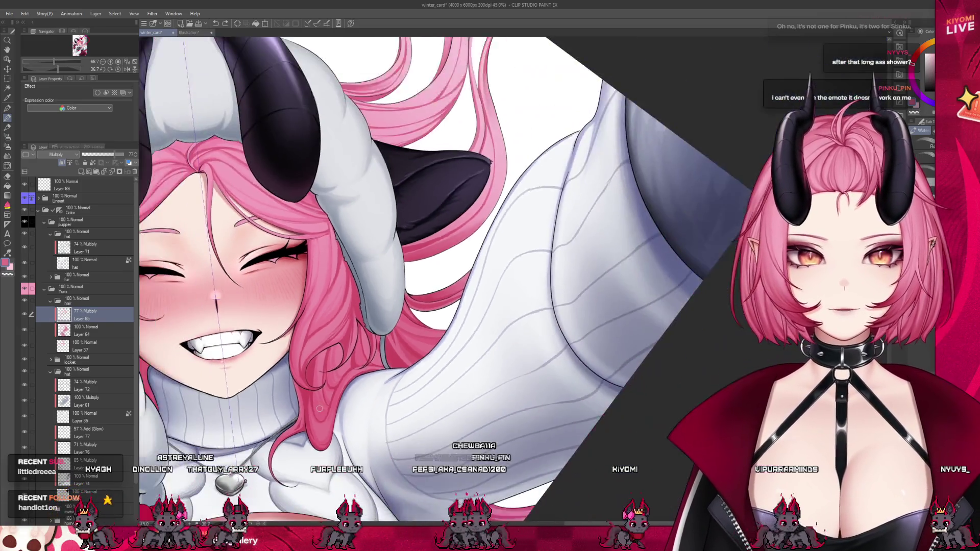
scroll(391, 309, "down", 3)
scroll(391, 309, "down", 2)
scroll(381, 250, "up", 2)
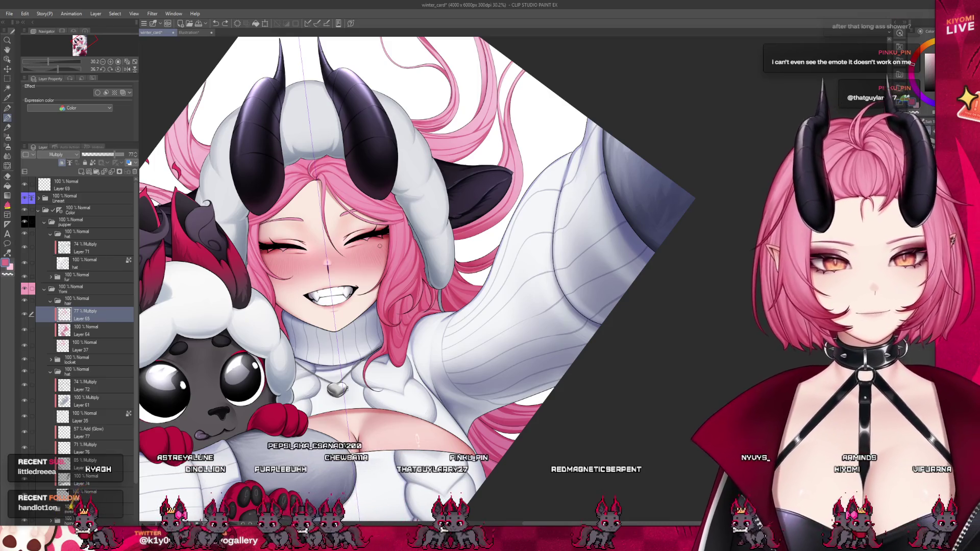
scroll(677, 126, "down", 2)
scroll(613, 207, "down", 2)
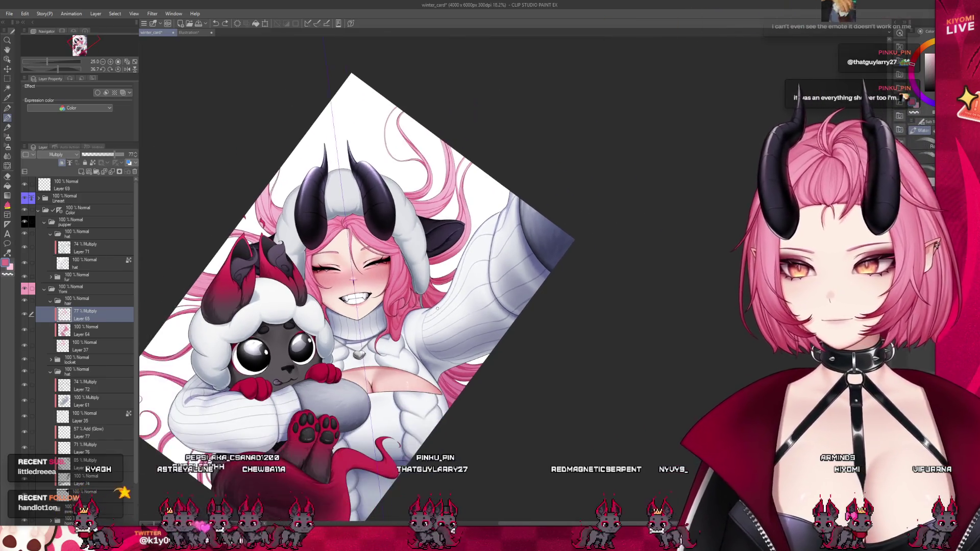
scroll(556, 284, "down", 2)
scroll(459, 299, "up", 3)
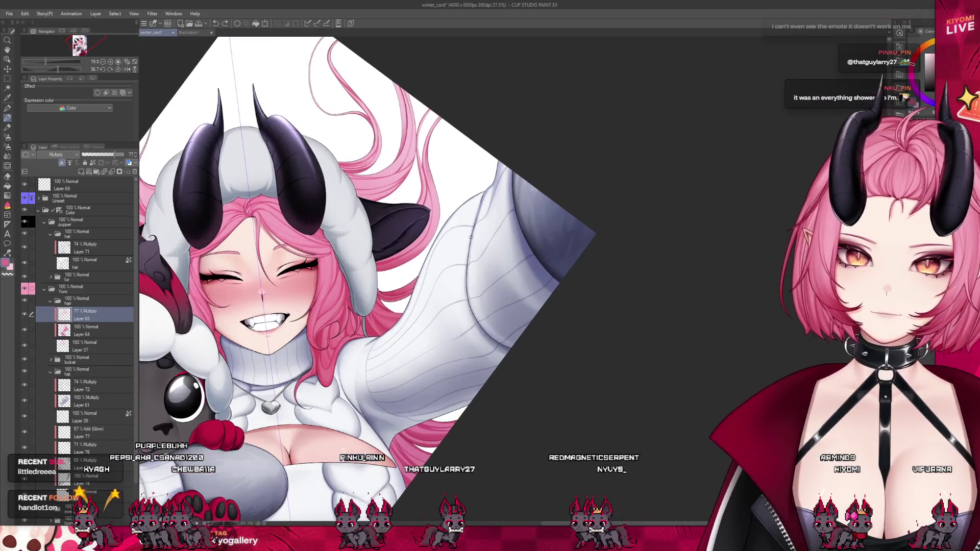
scroll(367, 314, "up", 2)
scroll(366, 314, "up", 3)
scroll(345, 337, "up", 2)
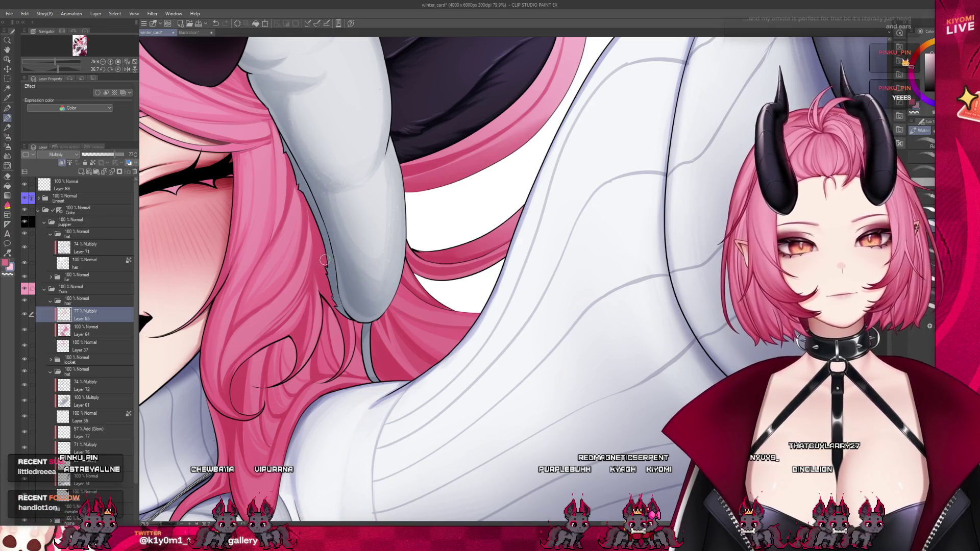
scroll(352, 262, "down", 5)
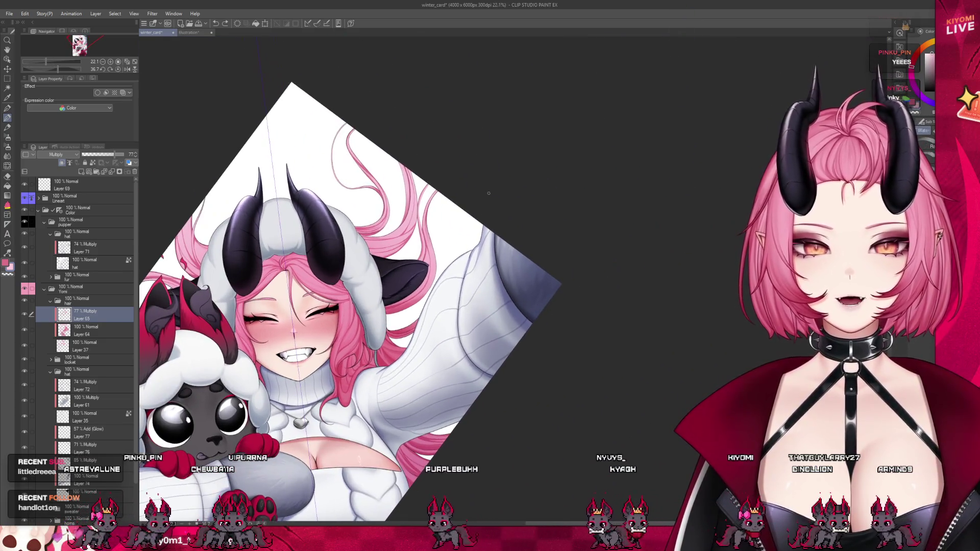
scroll(401, 361, "up", 3)
scroll(402, 278, "up", 2)
scroll(414, 245, "up", 2)
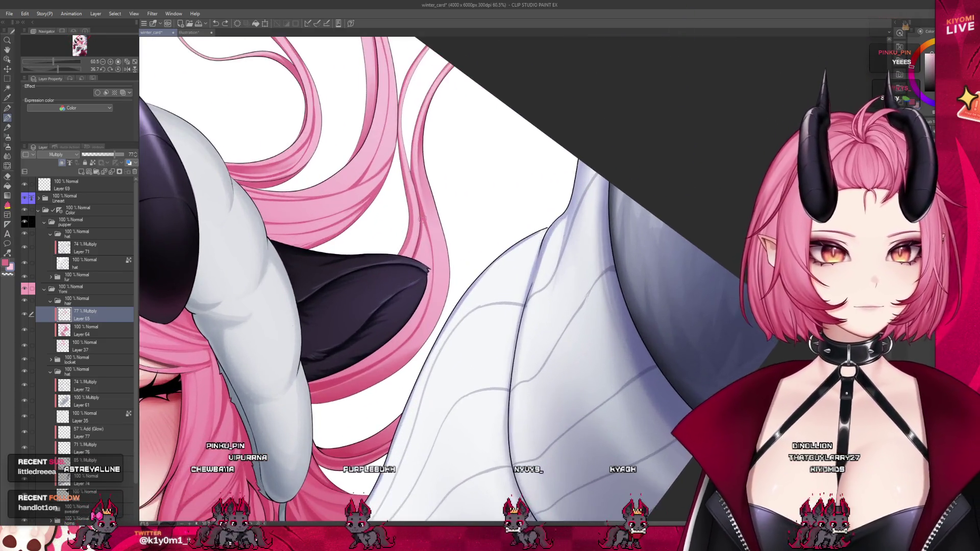
scroll(424, 213, "up", 2)
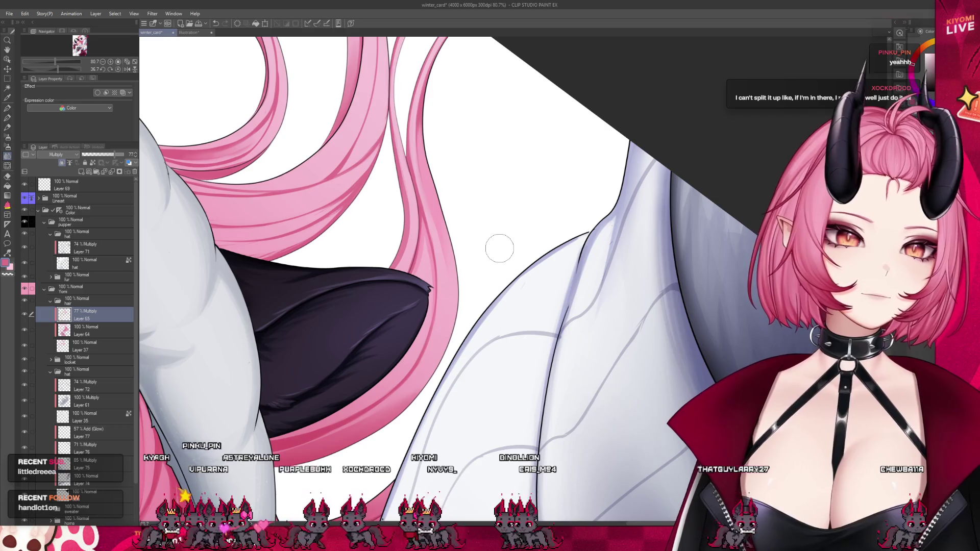
scroll(499, 247, "down", 2)
scroll(500, 241, "down", 2)
scroll(500, 237, "down", 2)
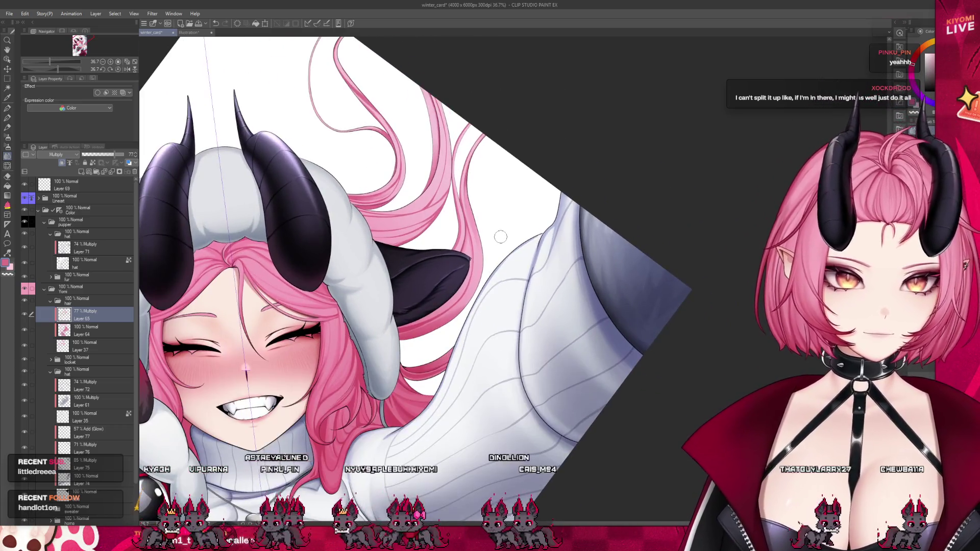
scroll(500, 237, "down", 2)
scroll(475, 291, "up", 1)
scroll(470, 309, "up", 1)
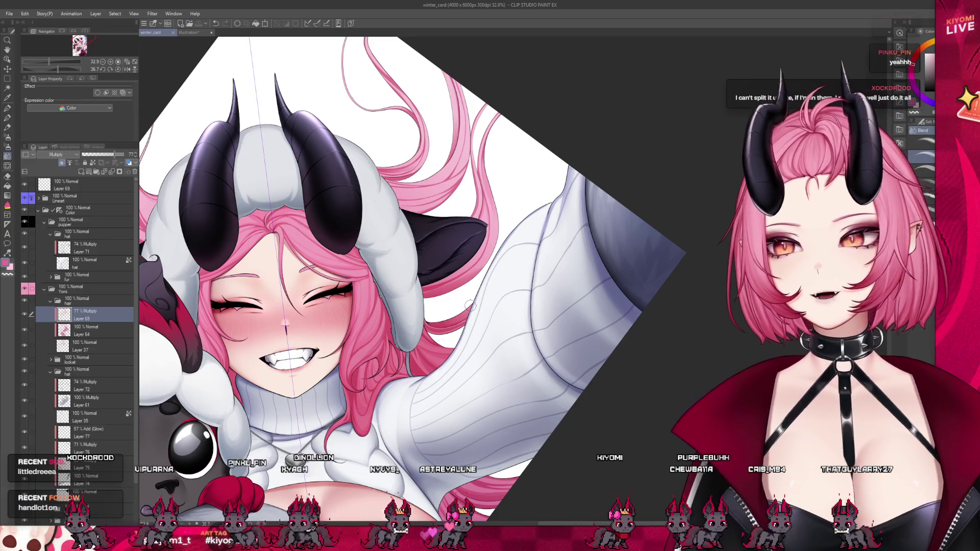
Step: Switch to the Illustration sketch document and add new layers for a fresh sketch
left_click(198, 32)
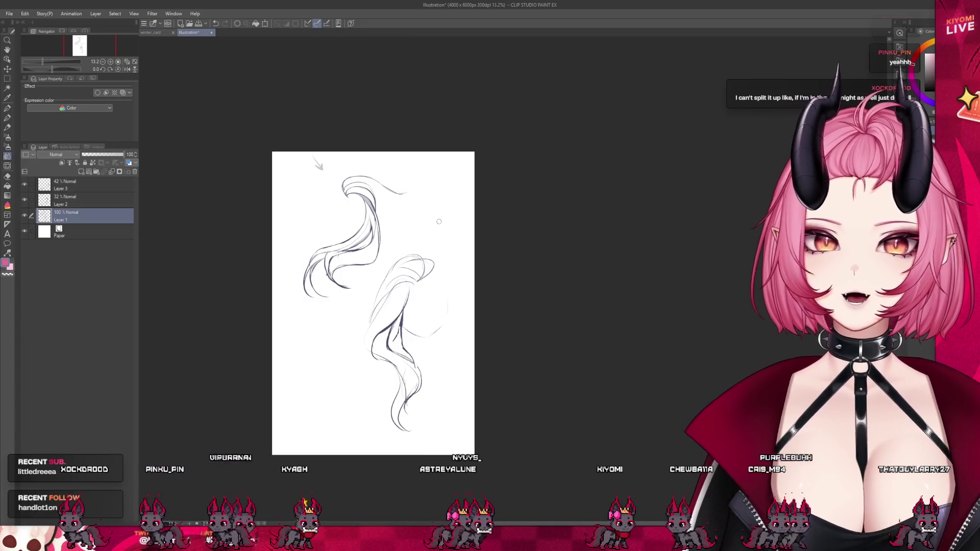
left_click(82, 173)
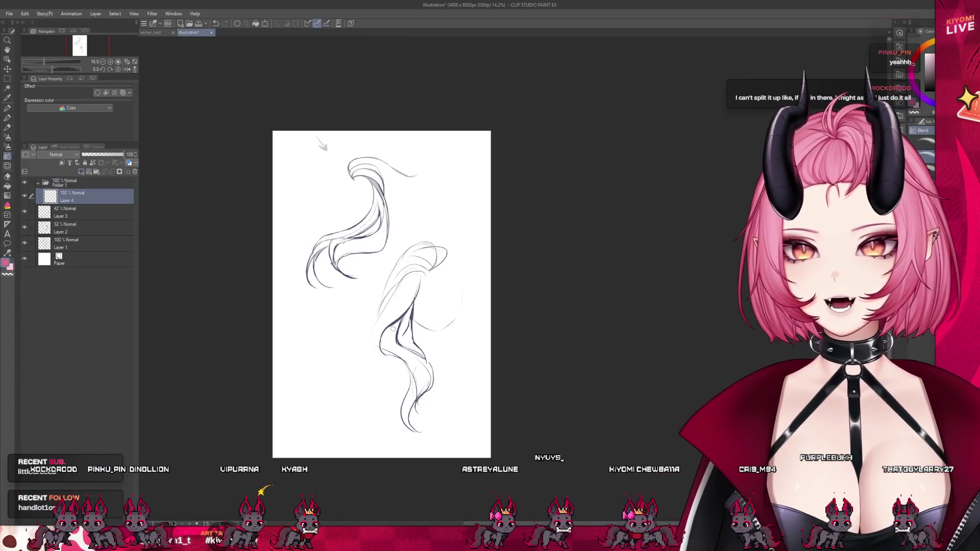
scroll(295, 268, "up", 3)
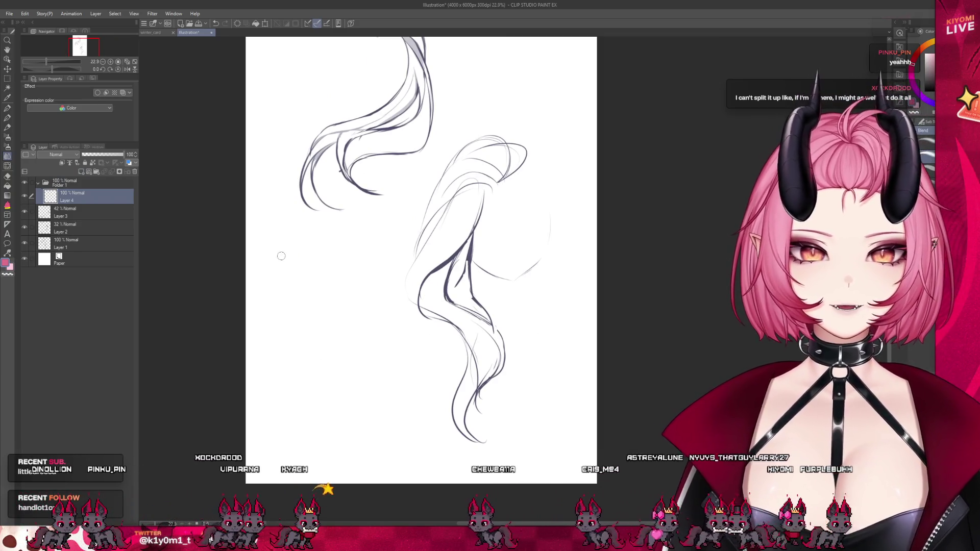
left_click(84, 173)
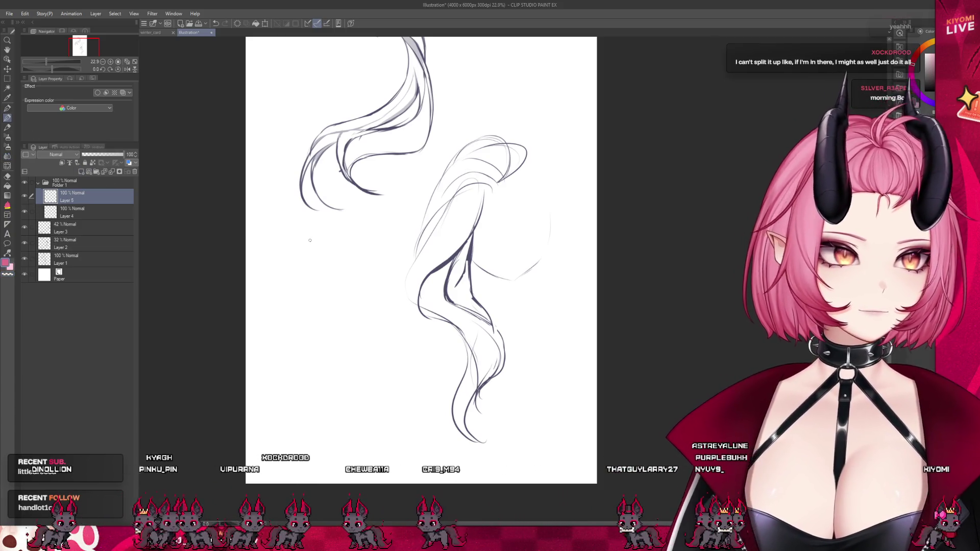
Step: Sketch a pink bell jar with a rim, a small figure inside, two vertical lines and a base curve
left_click_drag(270, 255, 304, 240)
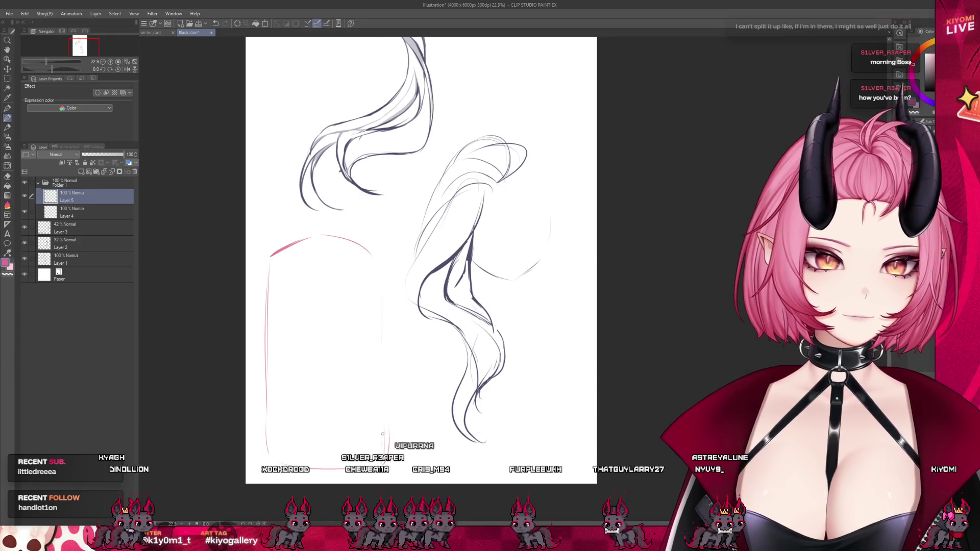
mouse_move(386, 363)
left_mouse_down()
mouse_move(390, 449)
mouse_move(264, 422)
mouse_move(387, 422)
left_mouse_up()
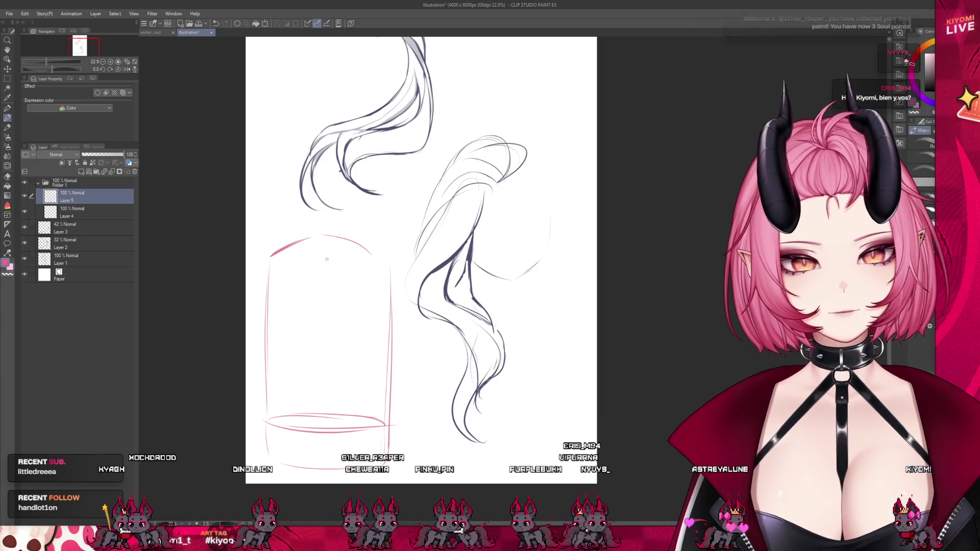
mouse_move(307, 243)
left_mouse_down()
mouse_move(342, 241)
mouse_move(314, 272)
mouse_move(314, 312)
mouse_move(324, 303)
left_mouse_up()
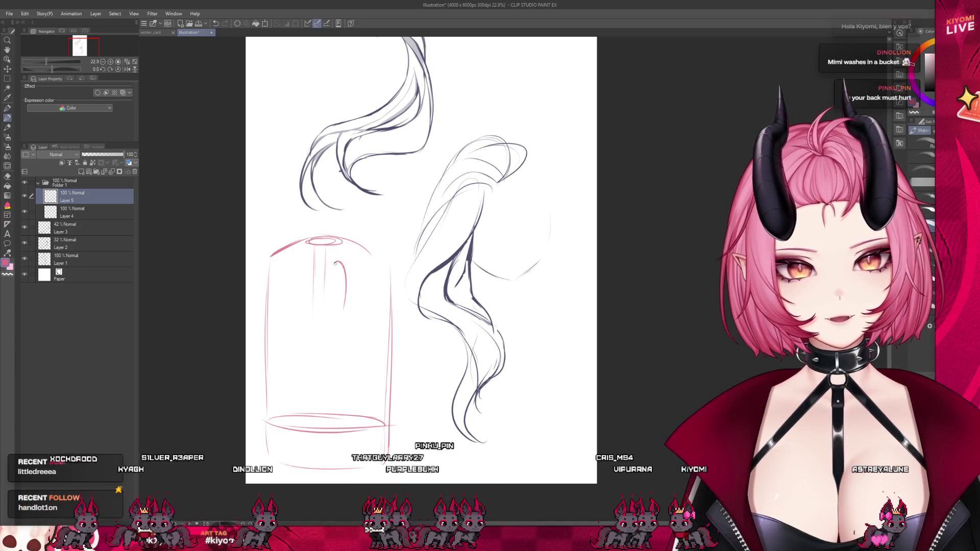
left_click_drag(344, 307, 334, 266)
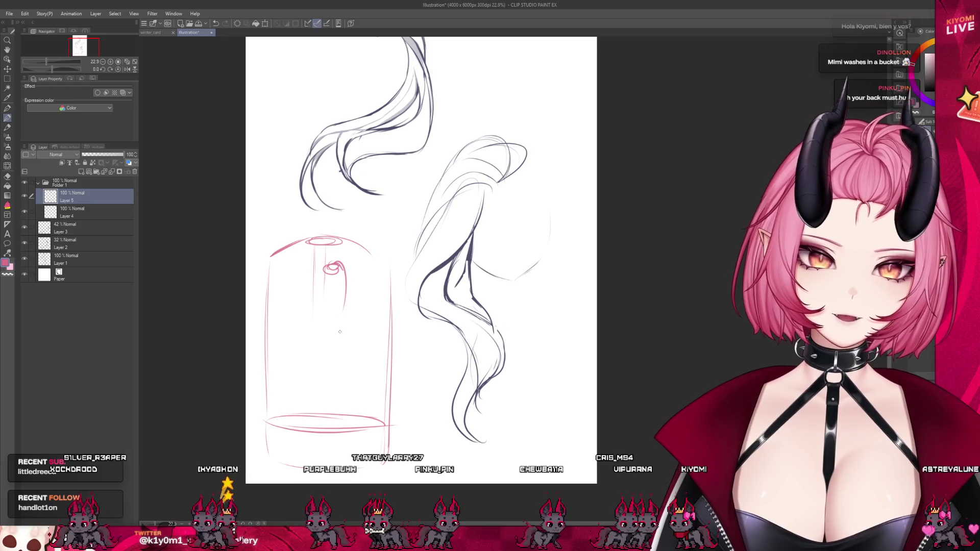
mouse_move(335, 316)
left_mouse_down()
mouse_move(327, 334)
mouse_move(352, 321)
left_mouse_up()
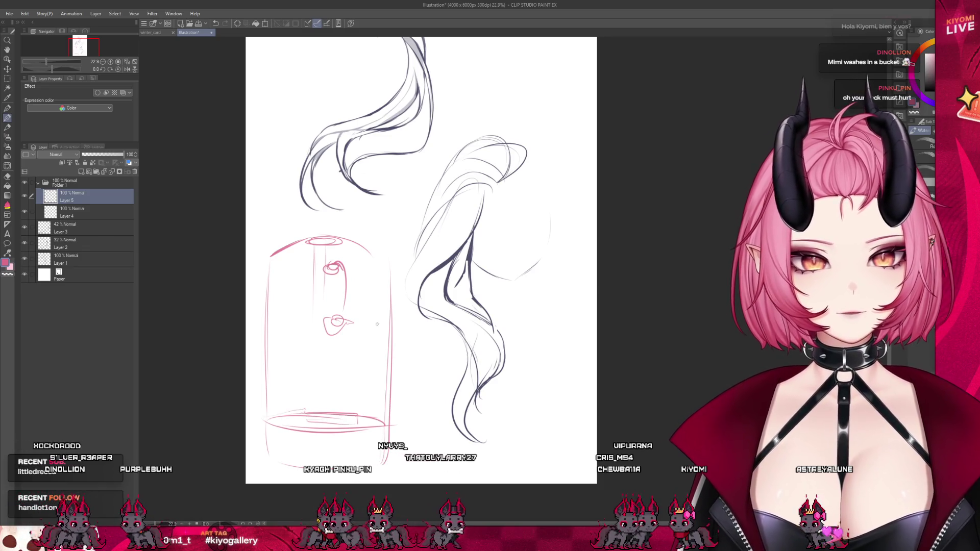
left_click_drag(335, 266, 338, 437)
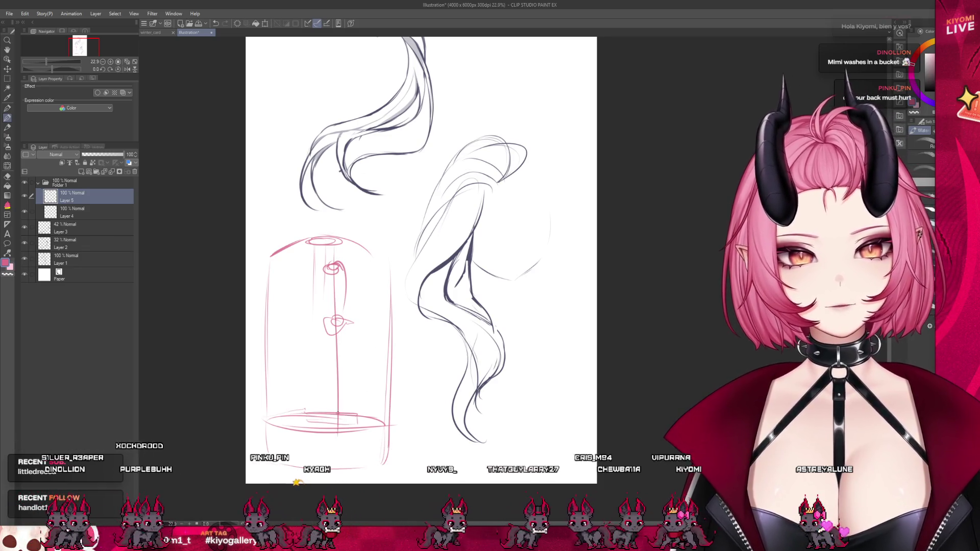
left_click_drag(325, 275, 326, 437)
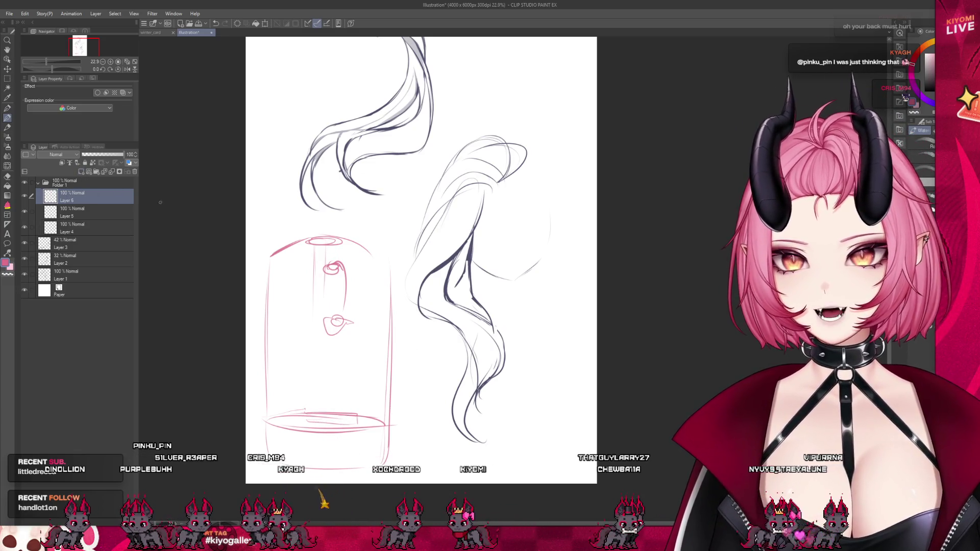
left_click_drag(320, 382, 342, 400)
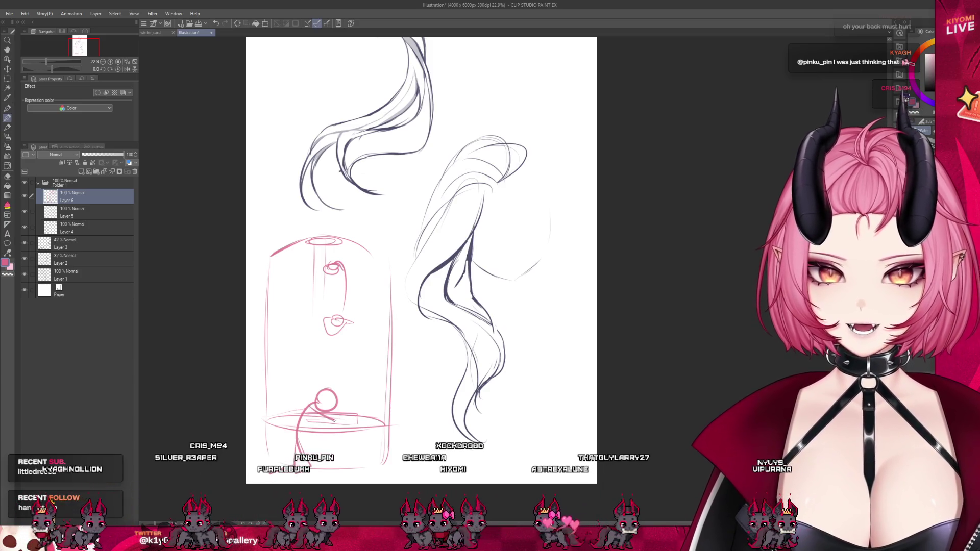
left_click_drag(321, 383, 320, 385)
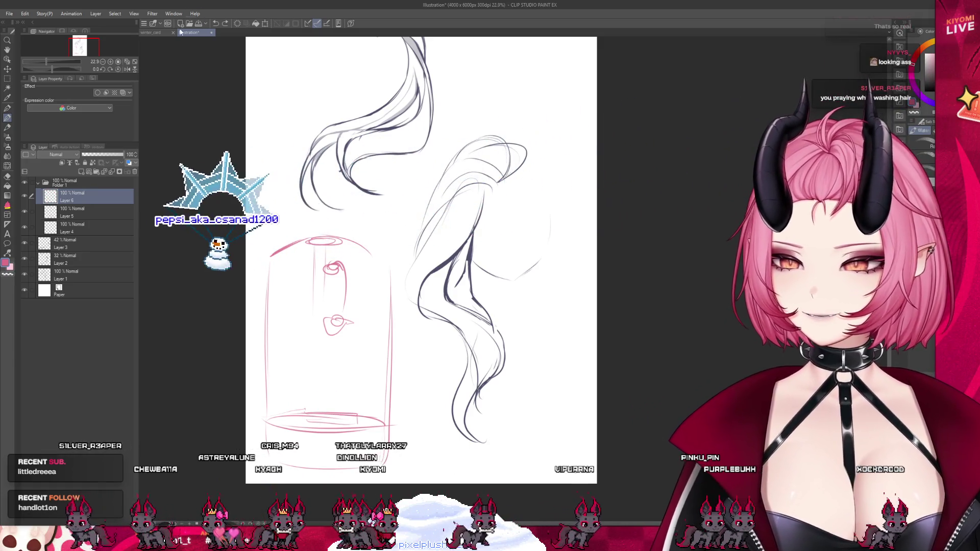
Step: Delete Folder 1 of pink sketch layers and return to the winter_card illustration
left_click(106, 181)
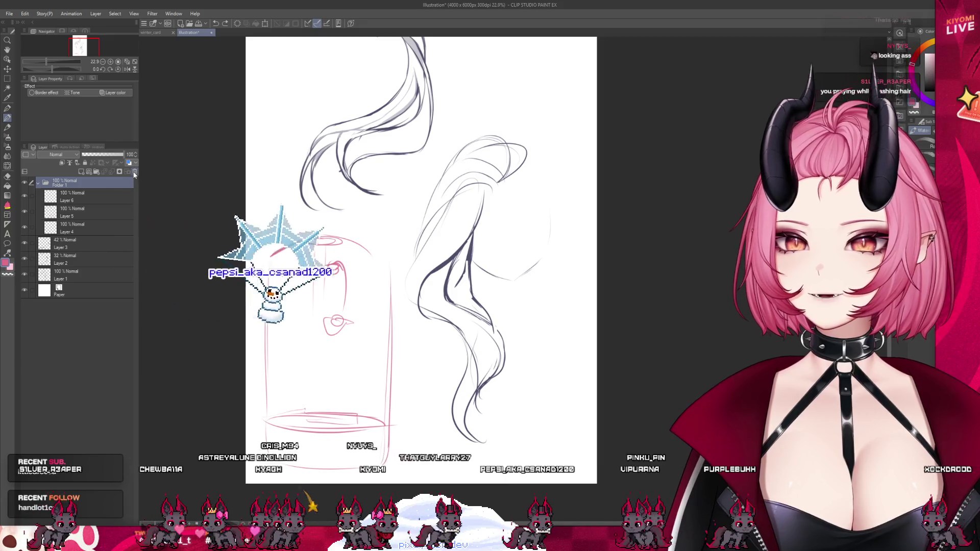
left_click(135, 172)
scroll(373, 288, "down", 2)
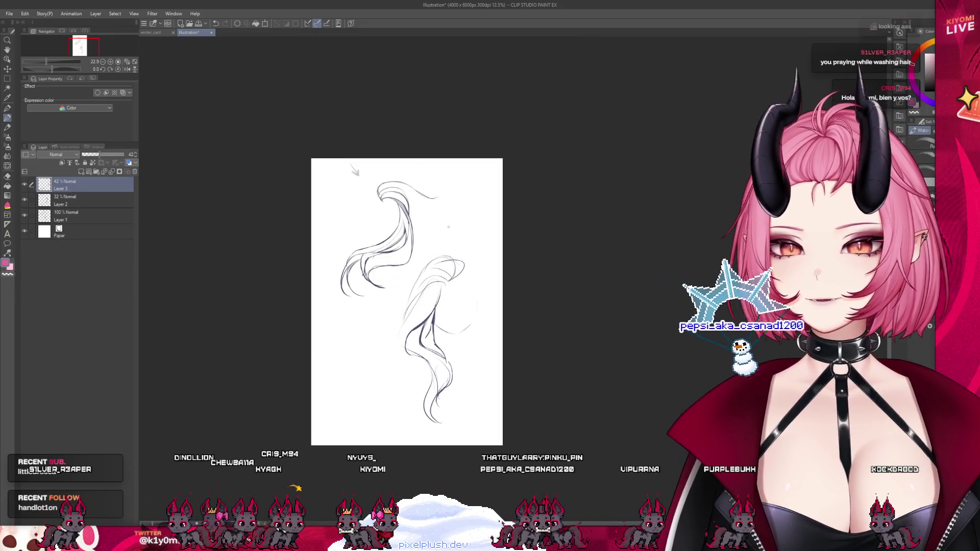
left_click(156, 36)
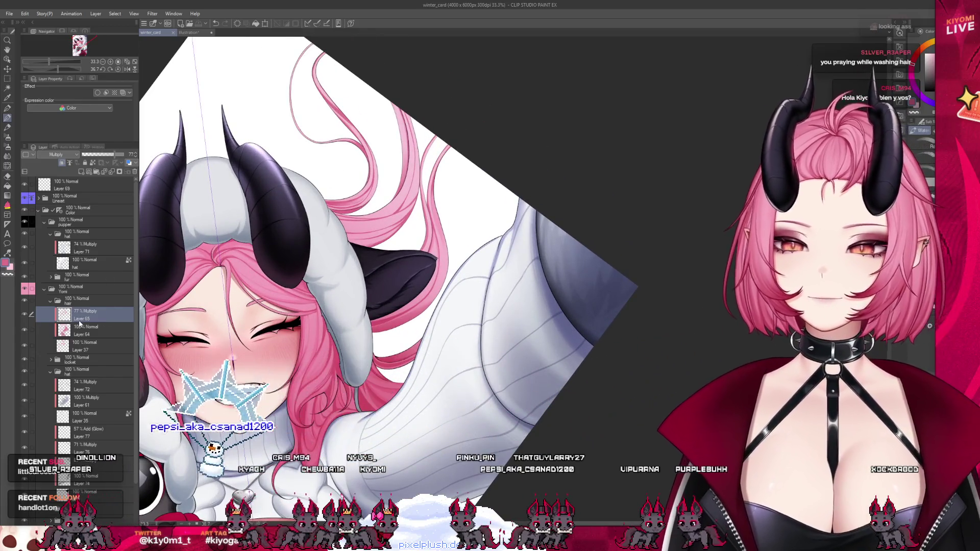
scroll(452, 192, "up", 1)
scroll(453, 192, "down", 1)
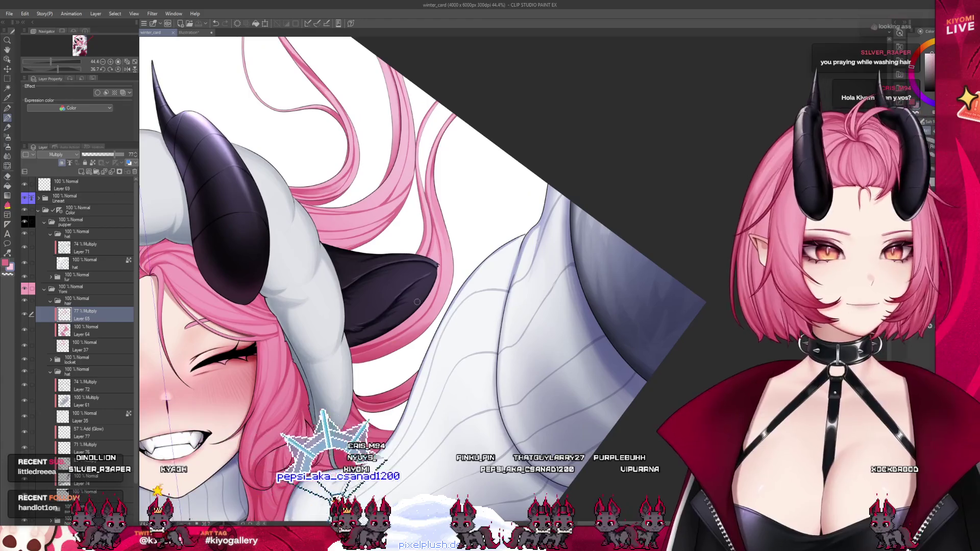
scroll(452, 192, "down", 1)
scroll(452, 191, "down", 2)
scroll(411, 283, "up", 2)
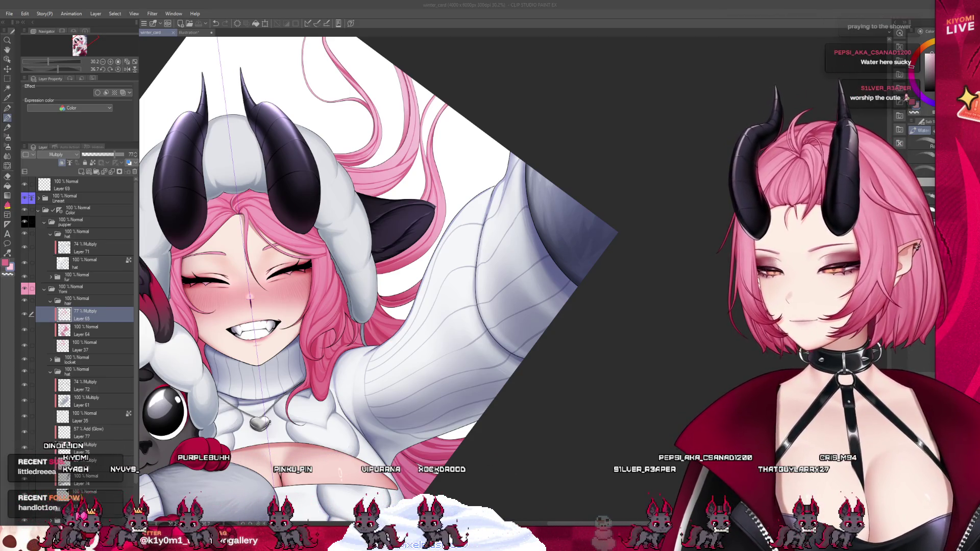
Step: Re-angle and enlarge the view onto the flowing pink hair strands above the hood's ear
left_click_drag(383, 268, 383, 268)
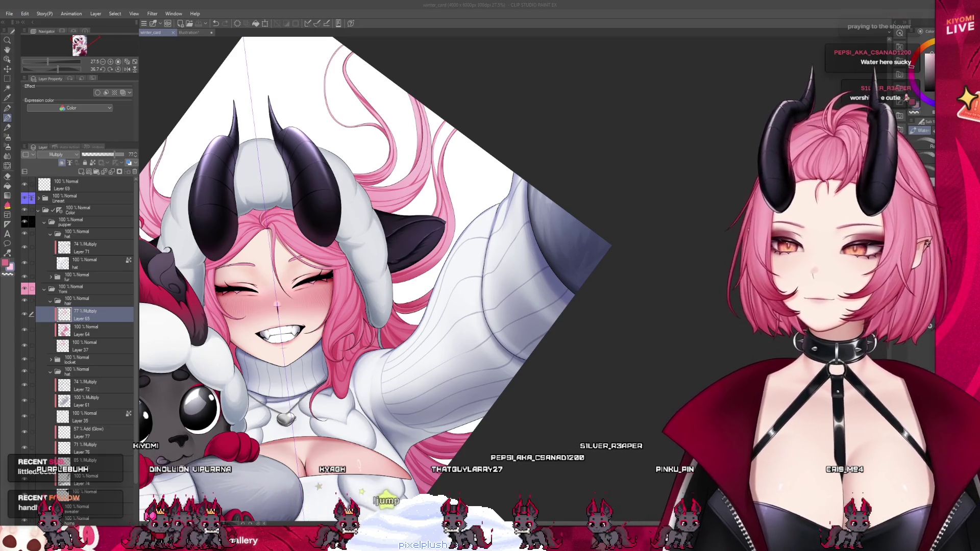
scroll(398, 77, "up", 2)
scroll(398, 77, "up", 3)
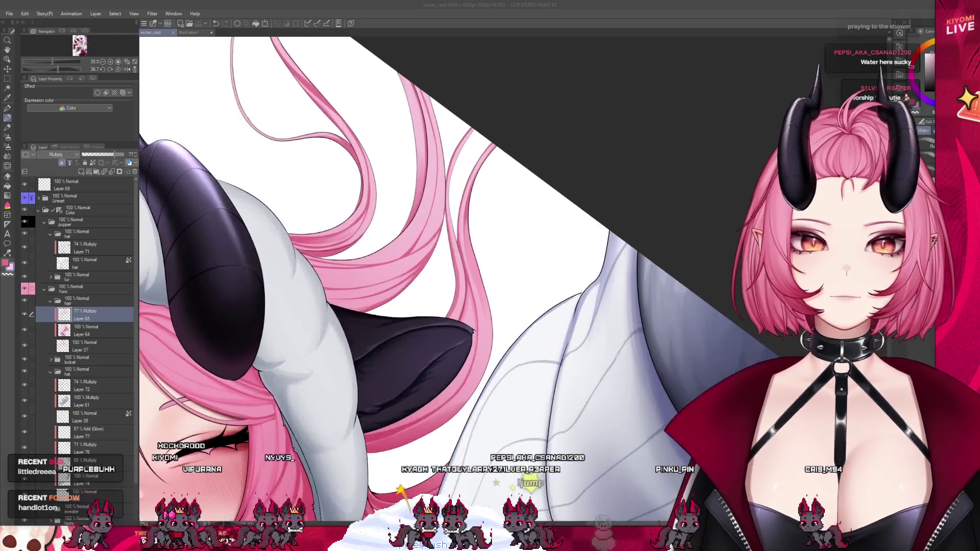
scroll(399, 77, "up", 2)
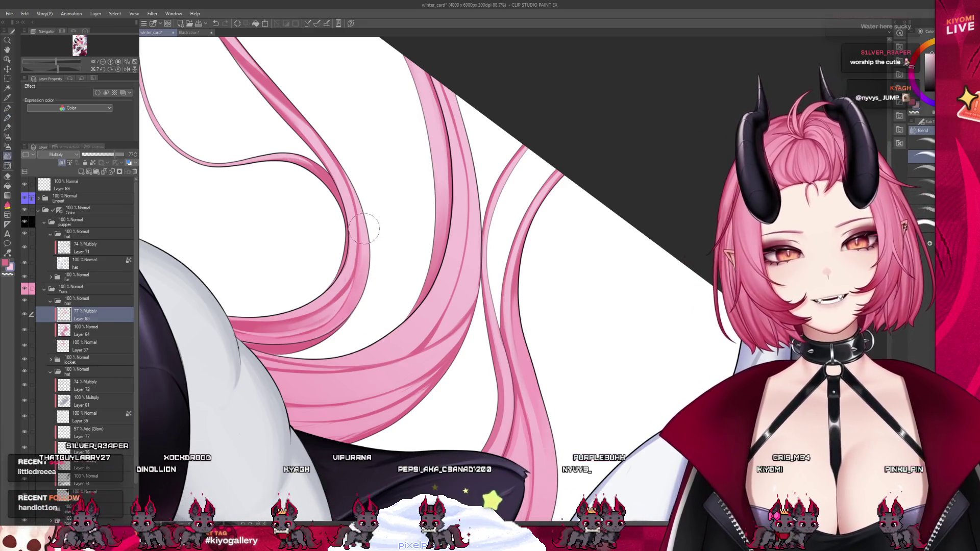
Step: Switch to a different brush for painting the light pink hair highlights
left_click(8, 127)
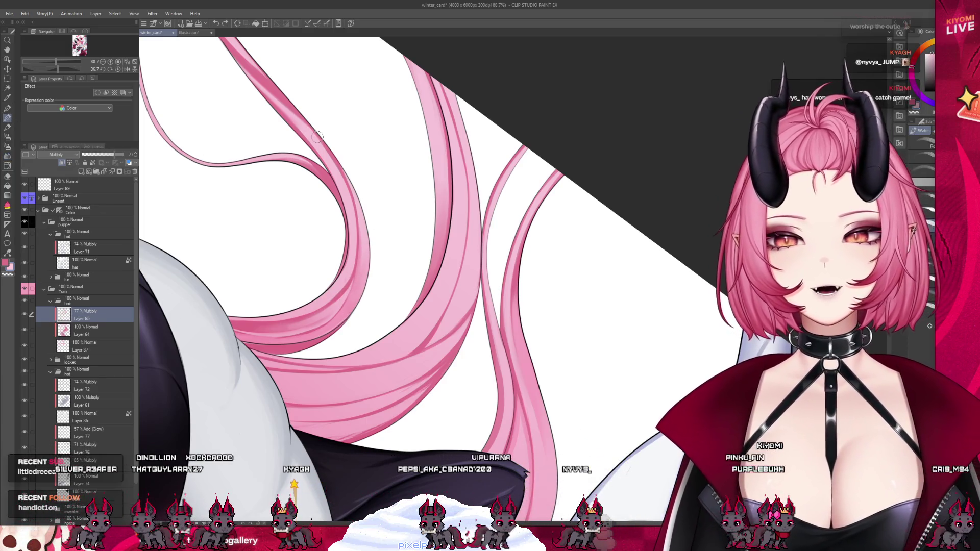
scroll(317, 137, "down", 3)
scroll(427, 310, "up", 2)
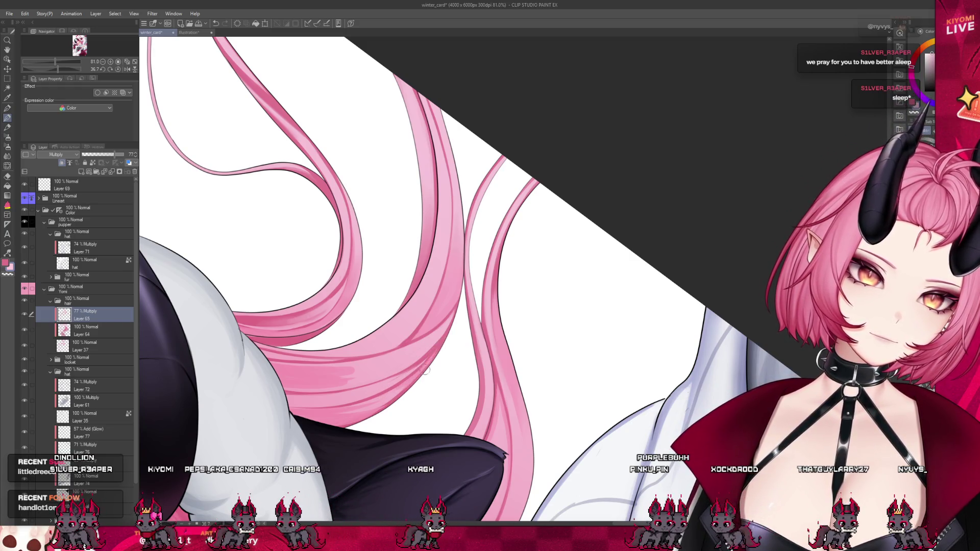
scroll(426, 357, "down", 2)
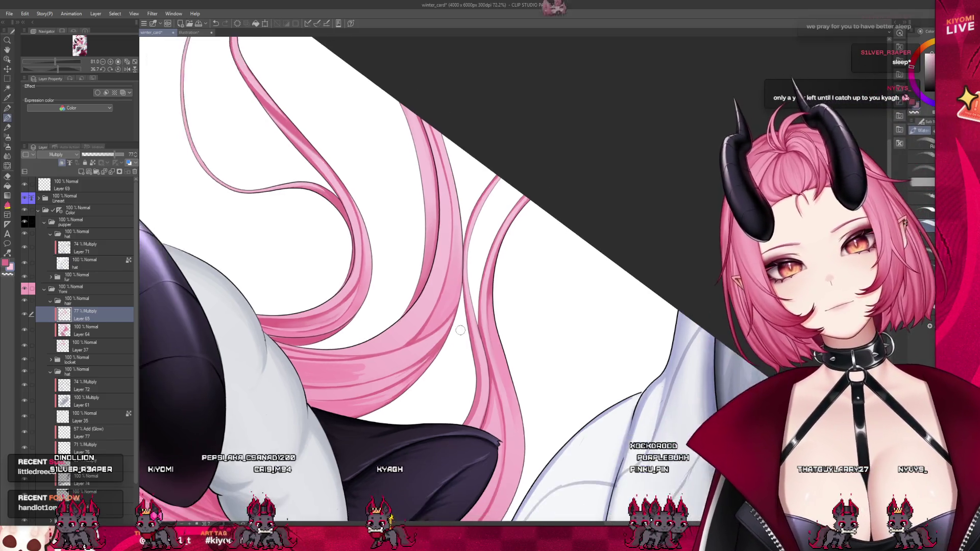
scroll(426, 357, "down", 3)
scroll(421, 360, "down", 3)
scroll(414, 366, "down", 2)
scroll(416, 366, "up", 2)
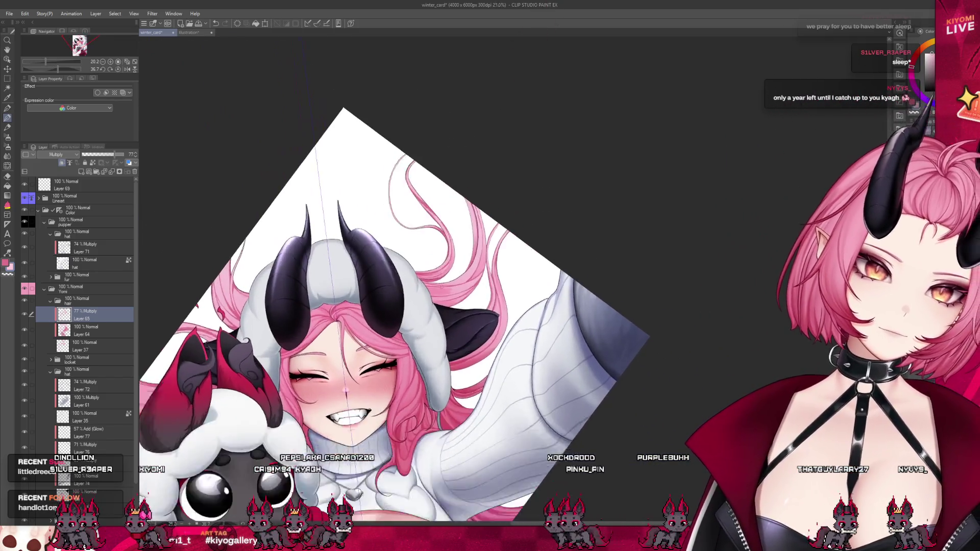
scroll(416, 352, "up", 3)
scroll(416, 322, "up", 2)
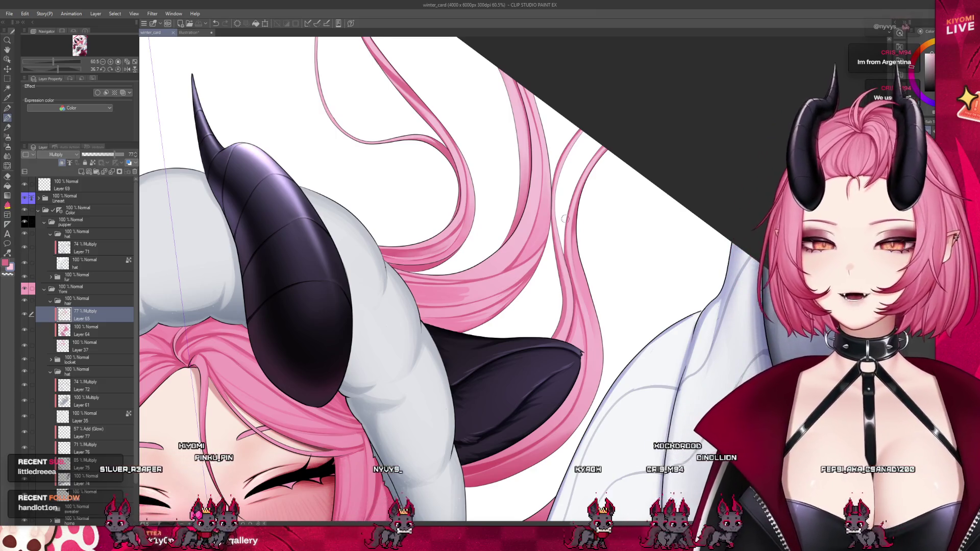
scroll(495, 154, "up", 3)
Step: Switch to the blending tool for smoothing the strands curling beside the horn
left_click(8, 147)
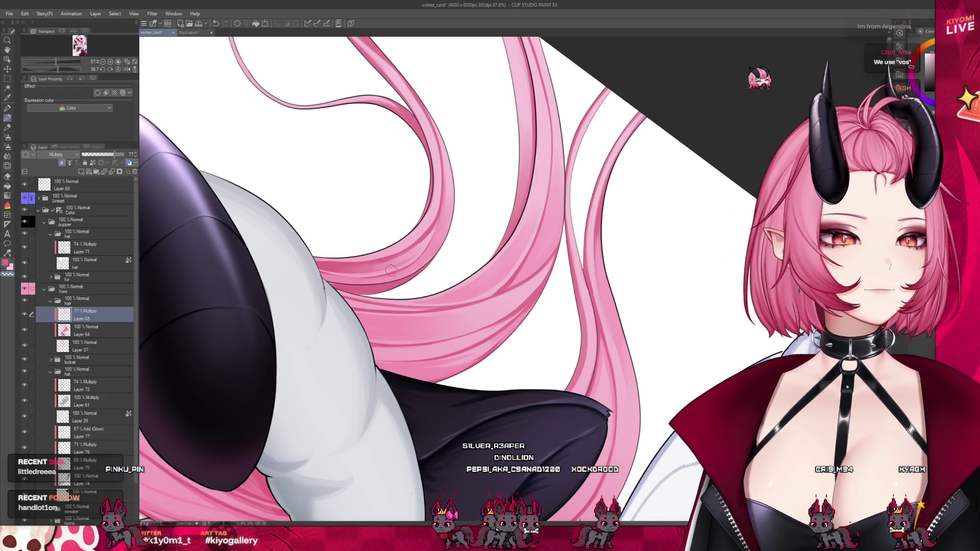
scroll(460, 260, "down", 1)
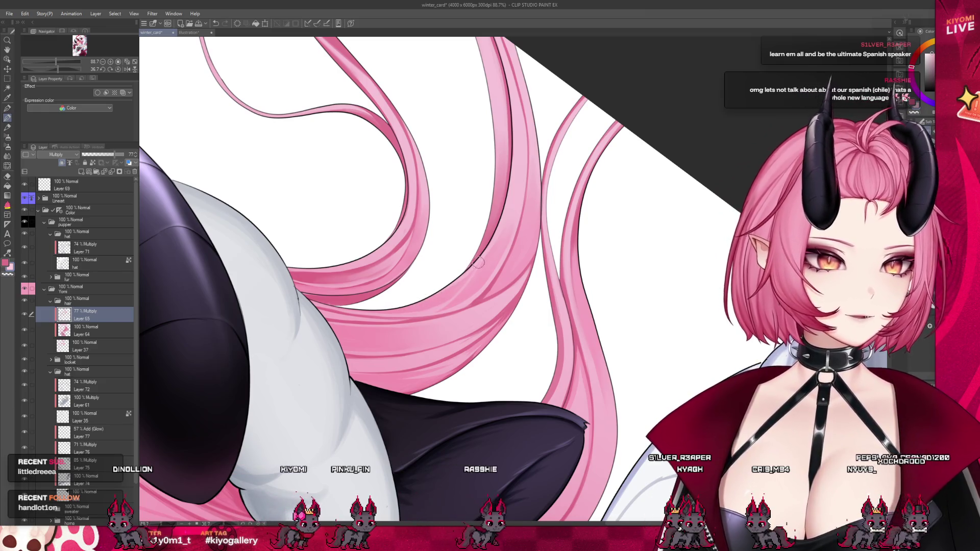
scroll(451, 268, "down", 2)
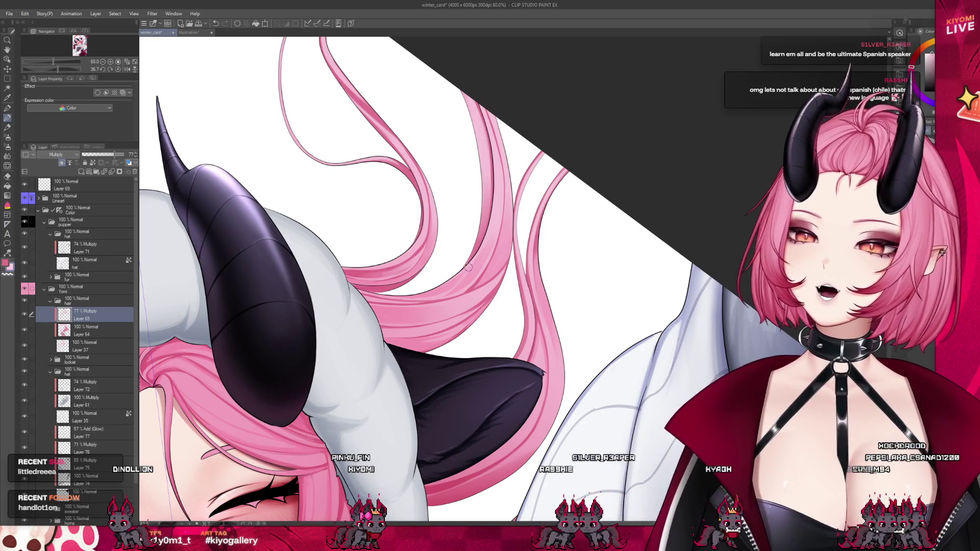
scroll(464, 262, "down", 2)
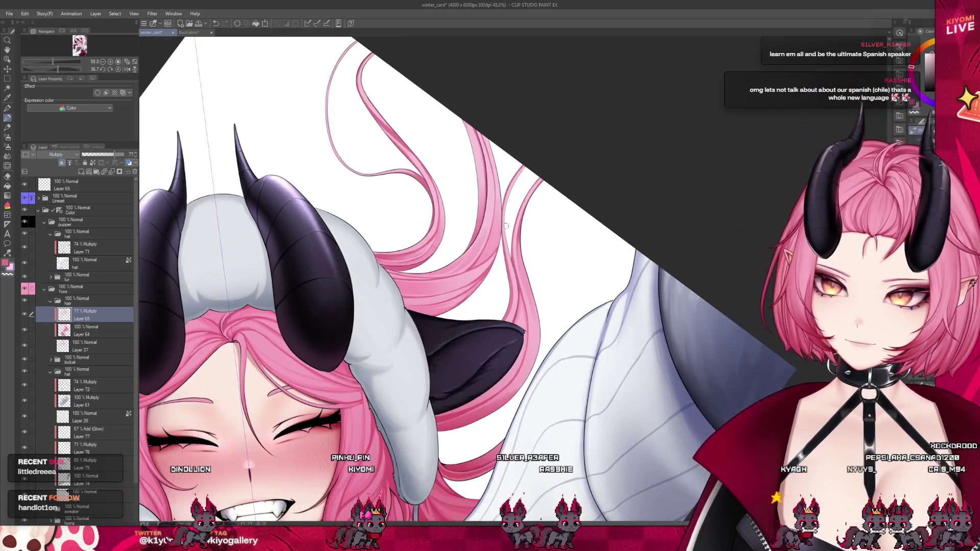
scroll(456, 257, "down", 1)
scroll(447, 250, "up", 1)
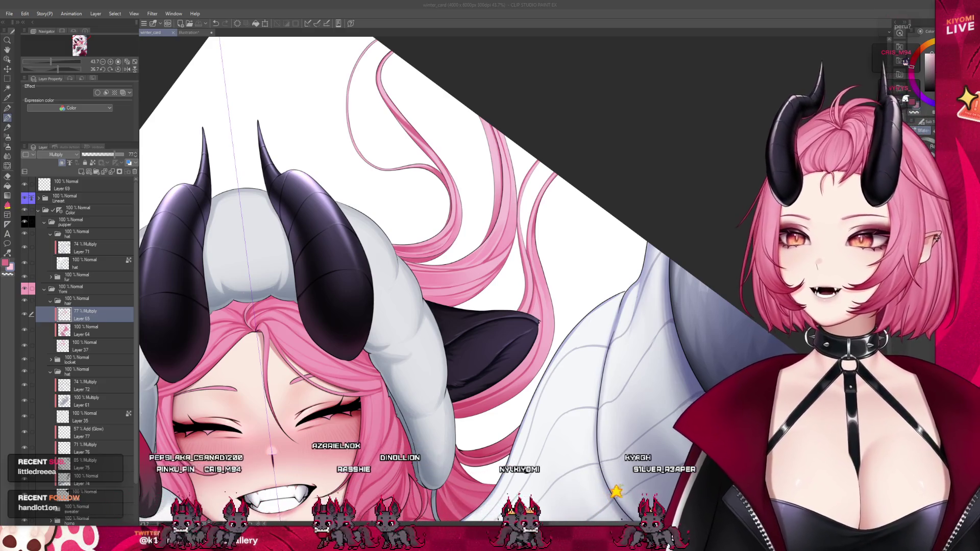
scroll(437, 292, "up", 3)
scroll(536, 230, "up", 1)
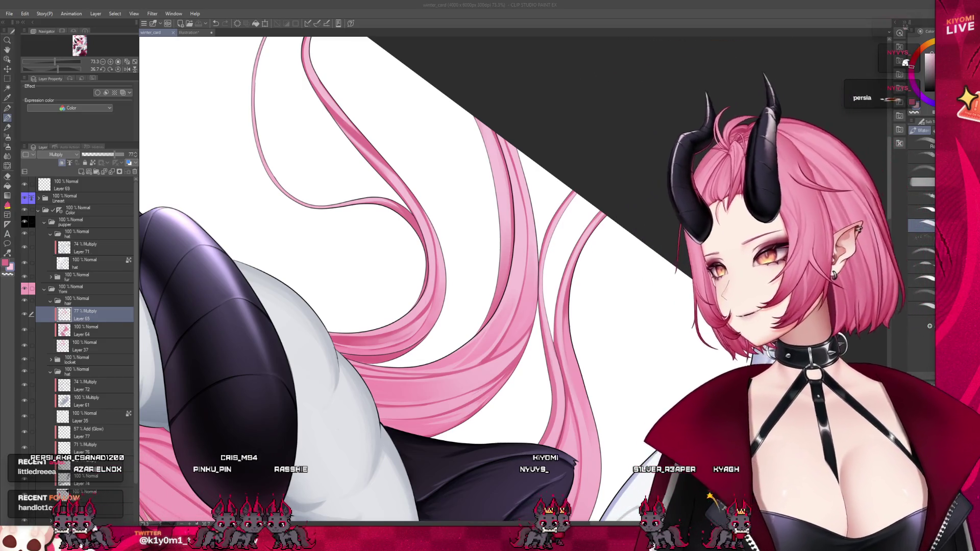
scroll(425, 291, "up", 1)
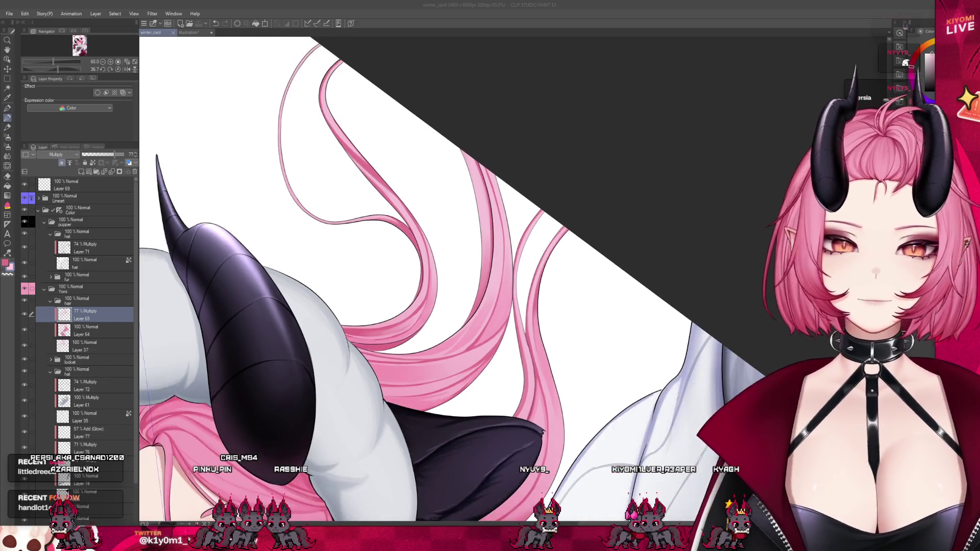
scroll(458, 353, "up", 1)
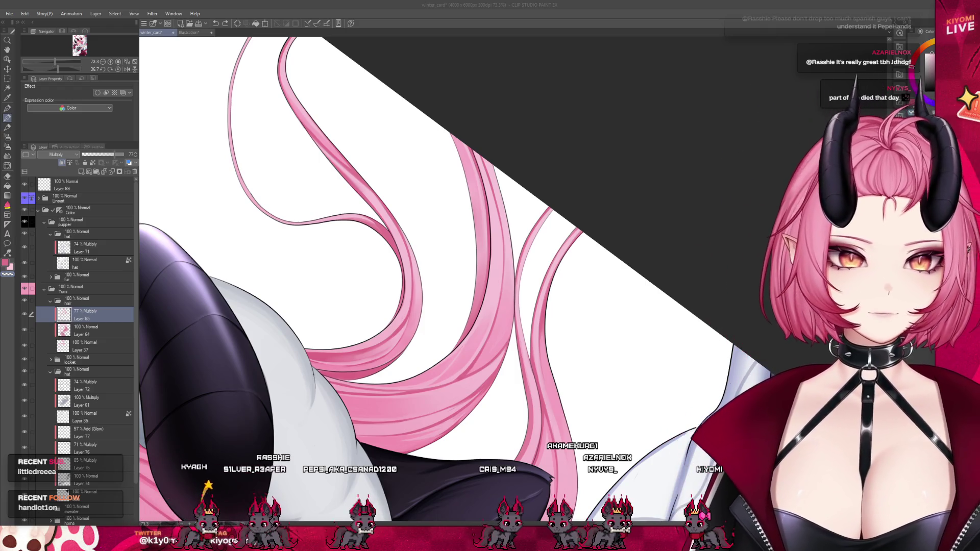
Step: Pan to another stretch of the hair strands and refocus the drawing
left_click_drag(436, 280, 513, 260)
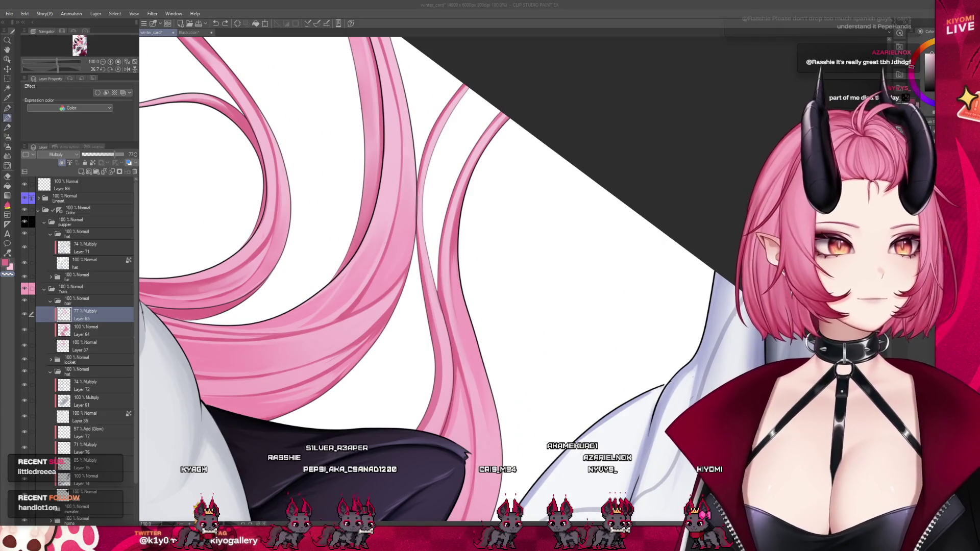
left_click(455, 313)
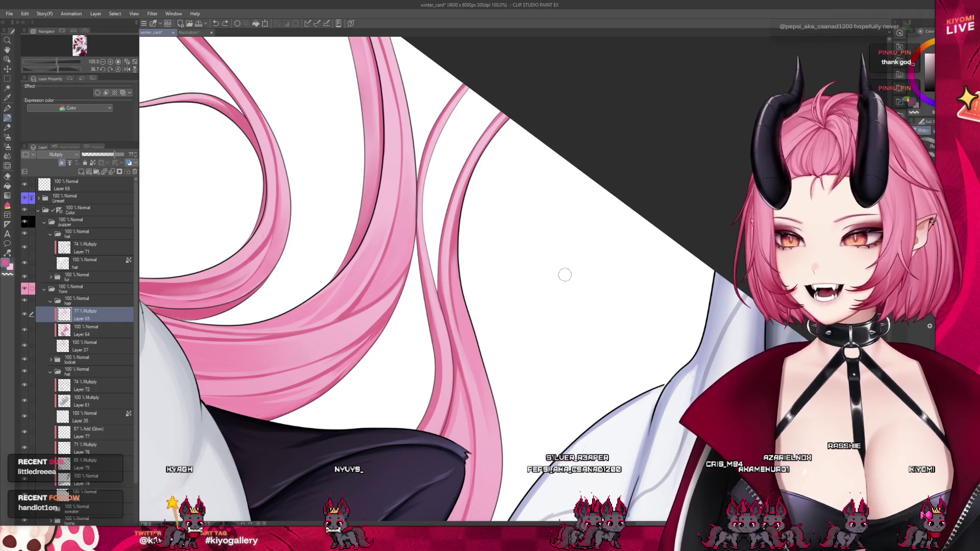
scroll(565, 276, "down", 3)
scroll(474, 210, "down", 3)
scroll(475, 210, "down", 1)
scroll(475, 210, "down", 1)
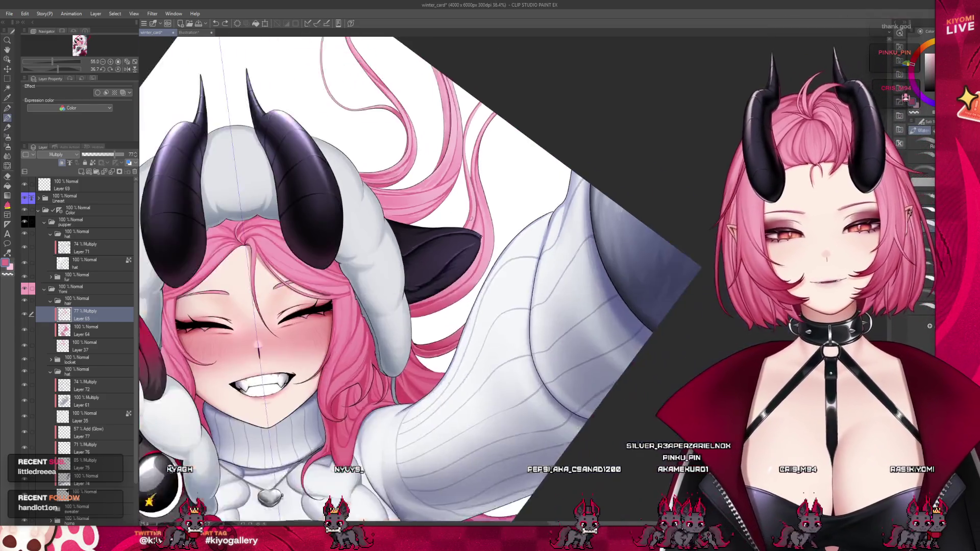
scroll(476, 210, "down", 1)
scroll(474, 211, "down", 1)
scroll(492, 214, "up", 1)
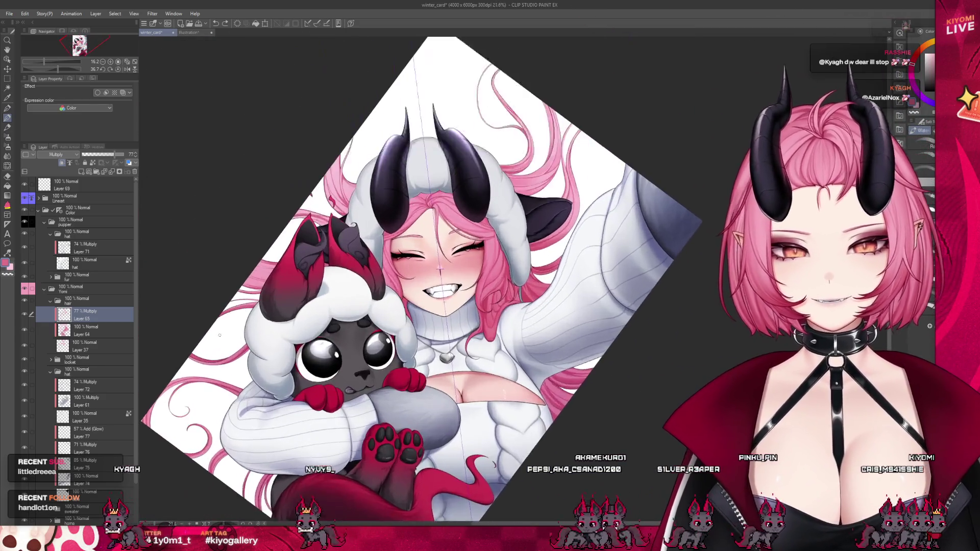
scroll(429, 191, "up", 1)
scroll(315, 154, "up", 1)
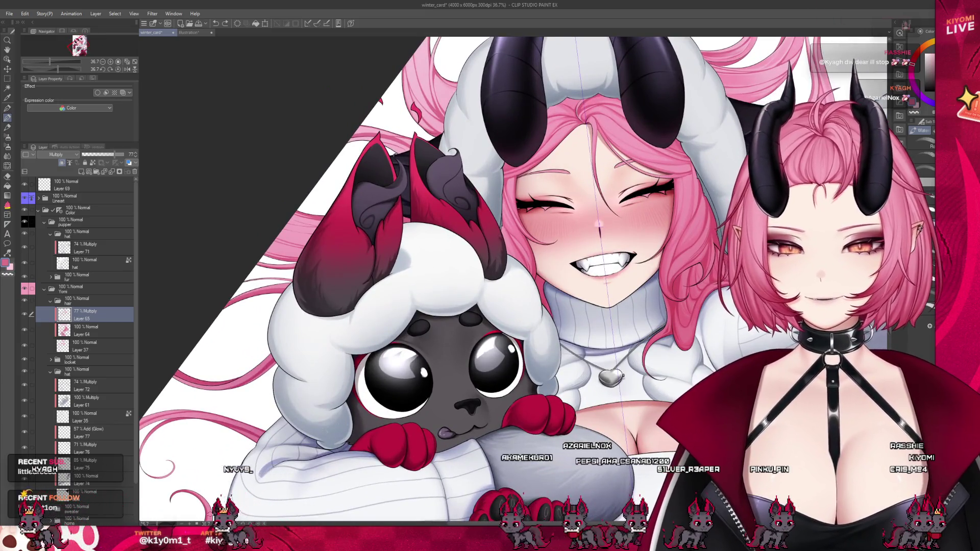
Step: Rotate the canvas view of the illustration before zooming onto the hair over the hood
left_click_drag(689, 93, 587, 85)
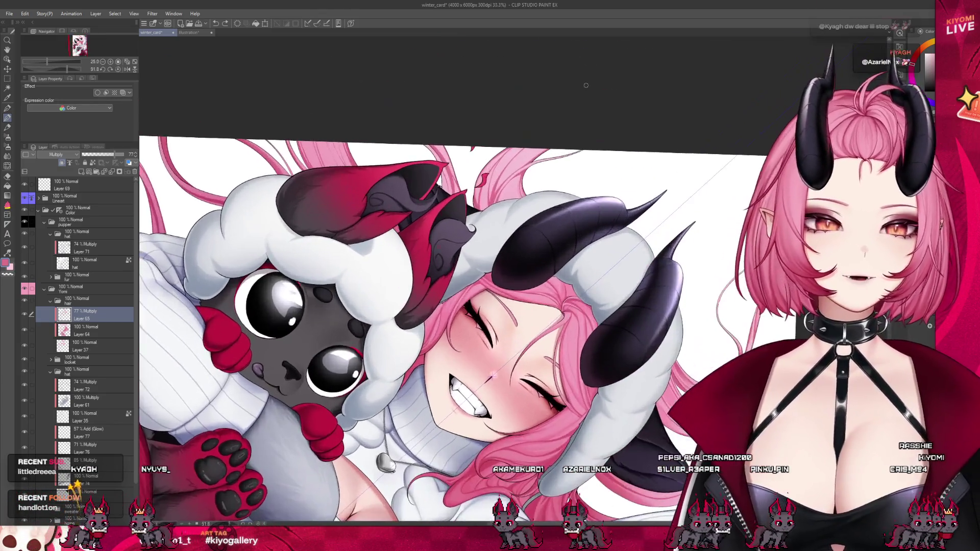
scroll(536, 92, "up", 2)
scroll(478, 102, "up", 1)
scroll(479, 102, "up", 2)
scroll(479, 101, "up", 1)
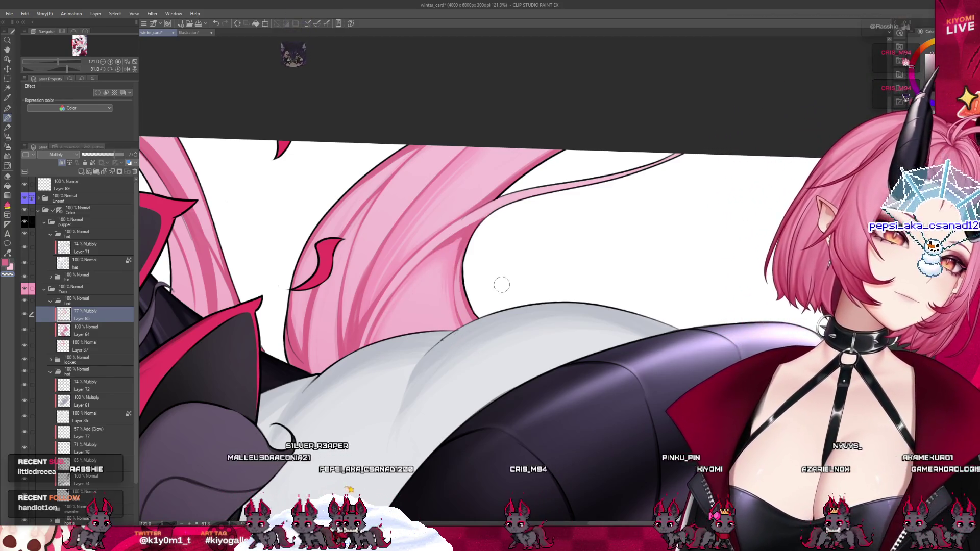
Step: Rotate and pan the canvas to frame the plush's red-tipped ears and woolly head at a tilt
mouse_move(437, 284)
left_mouse_down()
mouse_move(284, 77)
mouse_move(465, 178)
left_mouse_up()
scroll(465, 178, "down", 3)
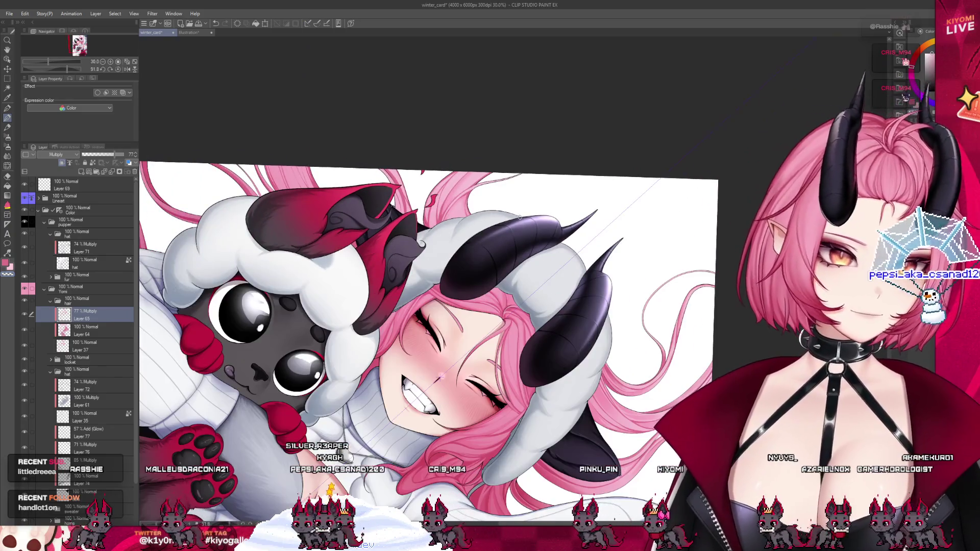
scroll(453, 167, "up", 3)
scroll(452, 166, "up", 1)
scroll(437, 173, "up", 1)
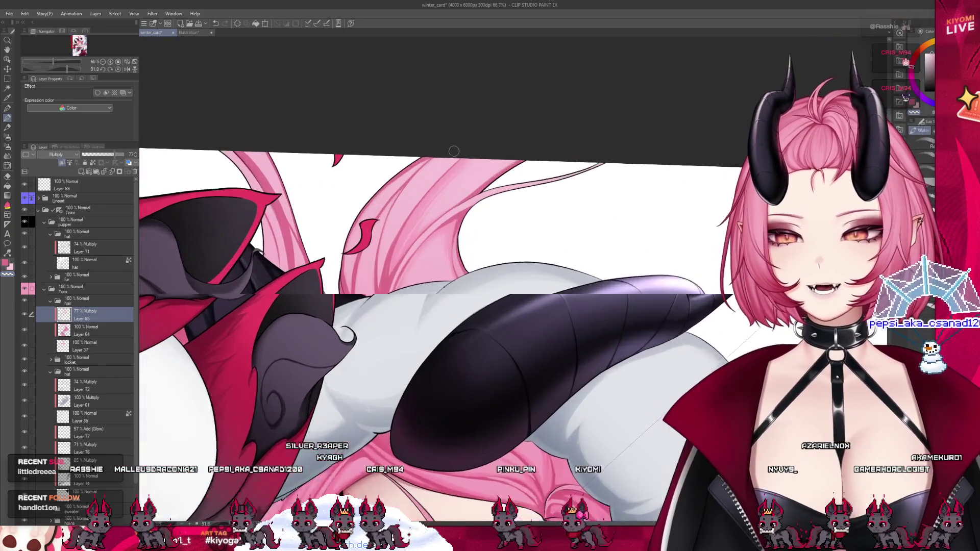
scroll(414, 179, "up", 2)
scroll(393, 188, "up", 1)
scroll(392, 189, "up", 1)
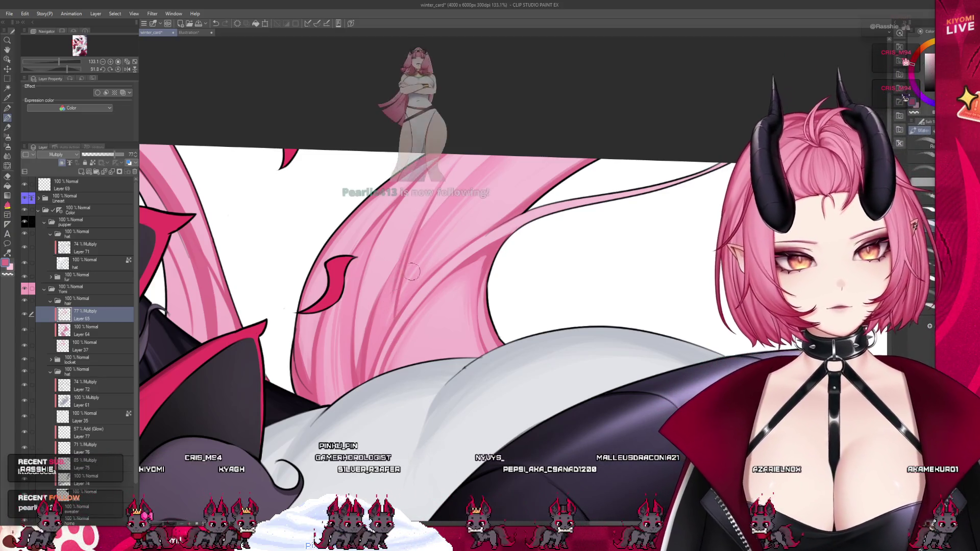
scroll(412, 272, "down", 3)
scroll(472, 231, "down", 2)
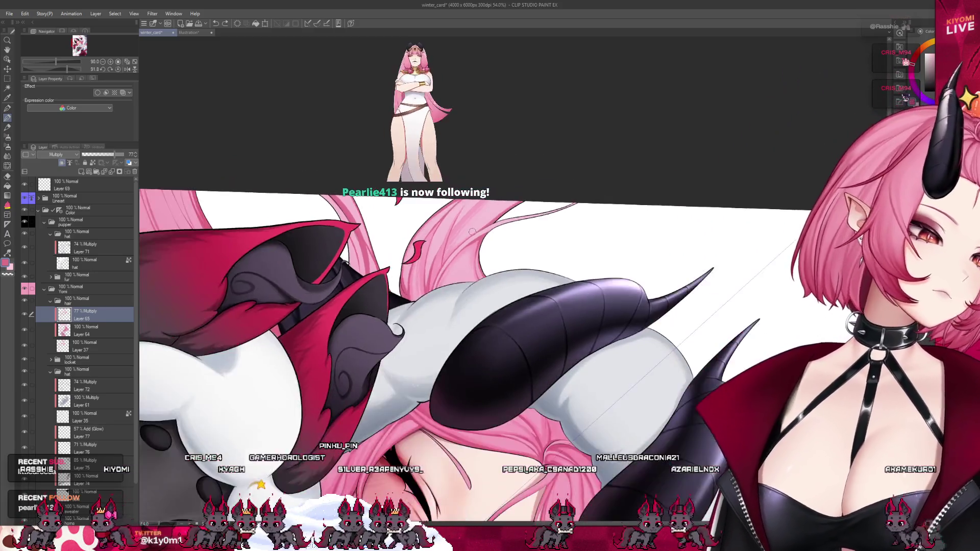
scroll(472, 232, "down", 2)
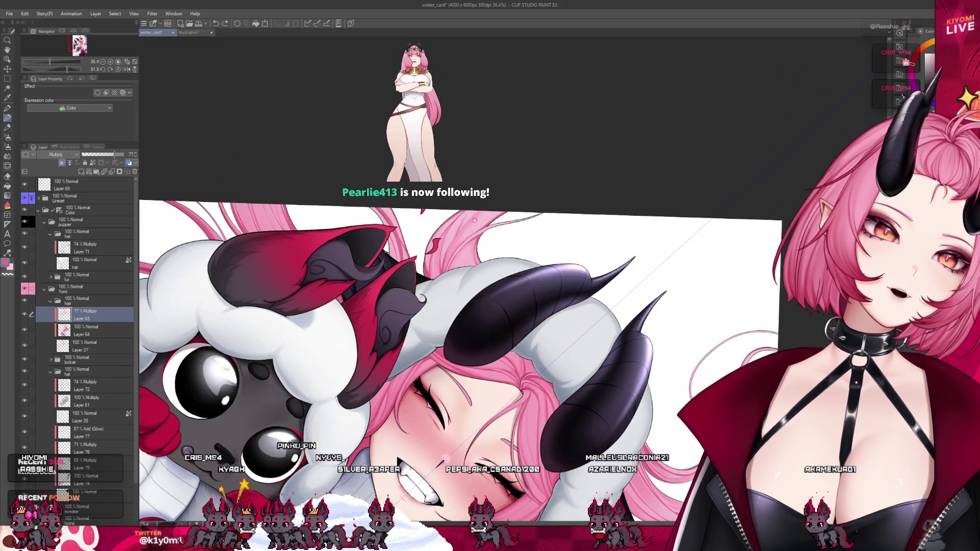
scroll(475, 220, "up", 2)
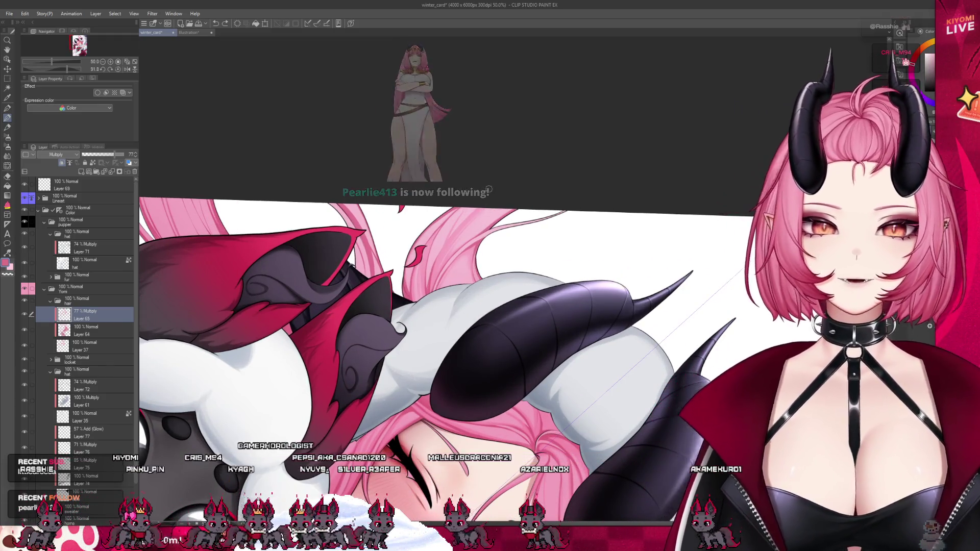
left_click_drag(169, 176, 278, 171)
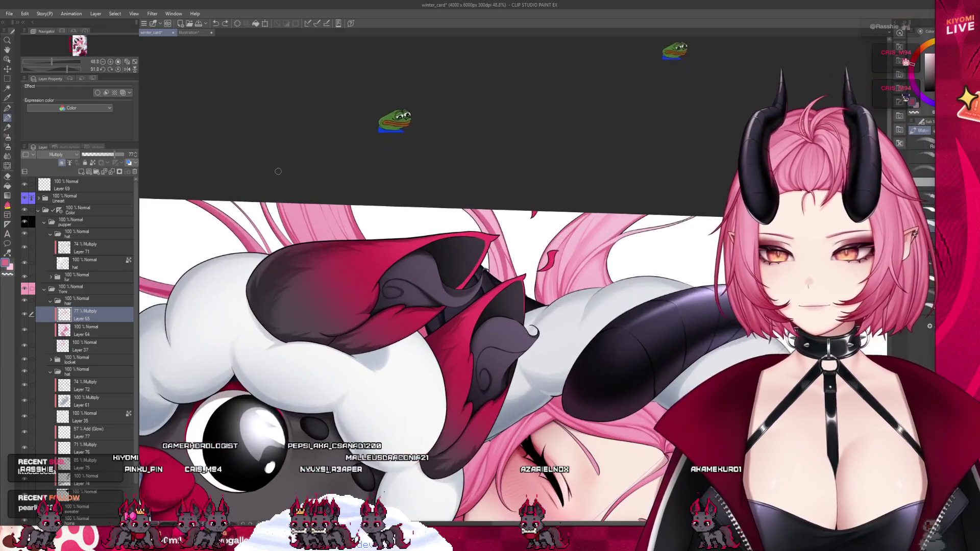
scroll(277, 171, "up", 2)
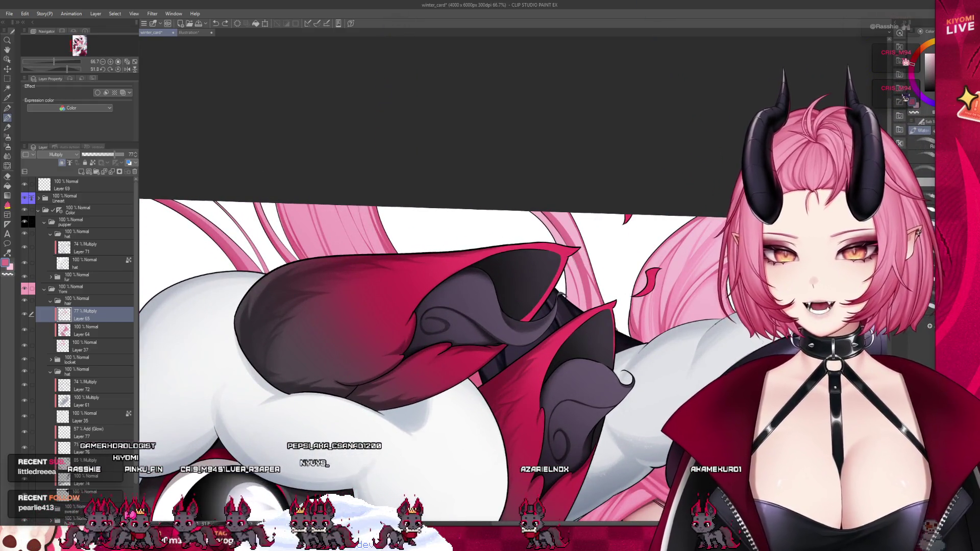
left_click_drag(277, 171, 628, 351)
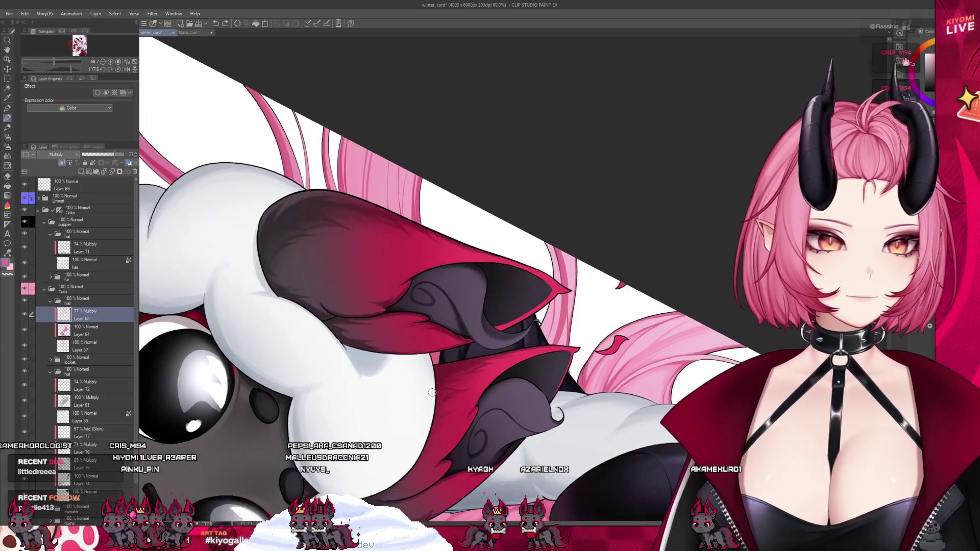
scroll(628, 351, "up", 2)
scroll(629, 351, "up", 1)
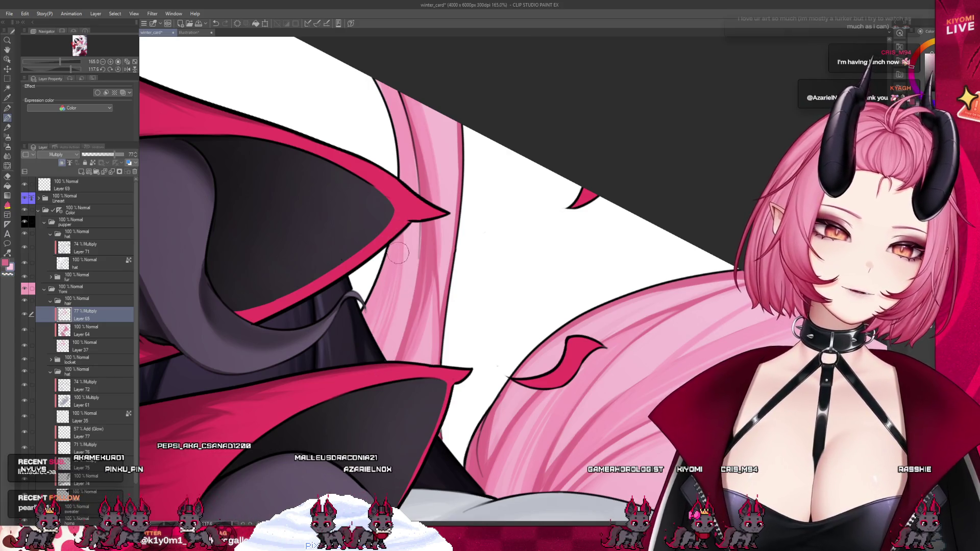
scroll(398, 252, "down", 3)
scroll(442, 220, "down", 3)
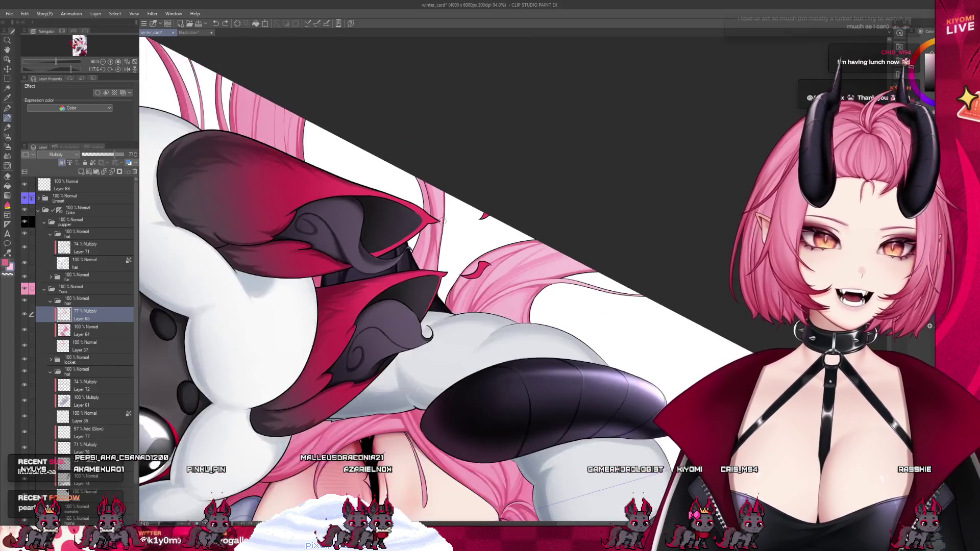
scroll(442, 221, "down", 2)
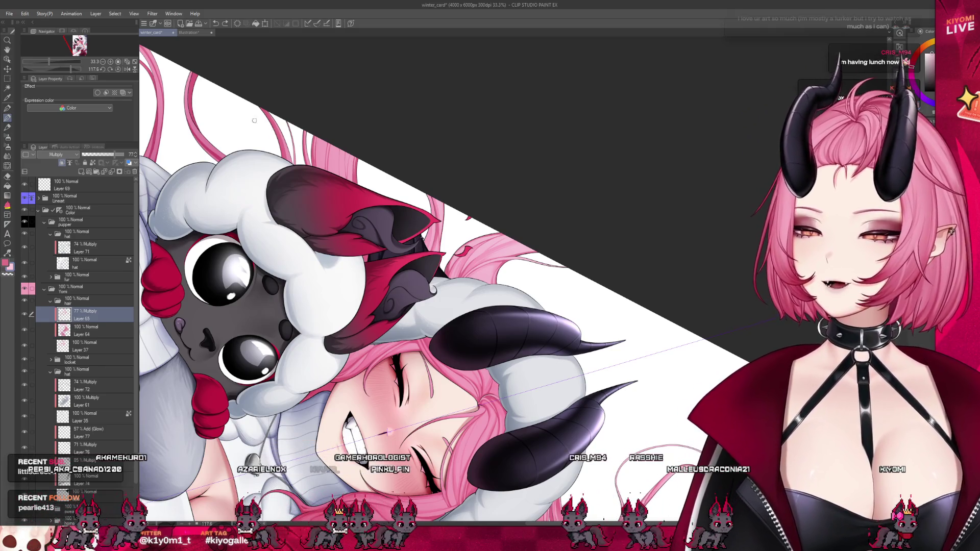
scroll(254, 121, "up", 3)
scroll(372, 113, "up", 3)
scroll(362, 85, "up", 3)
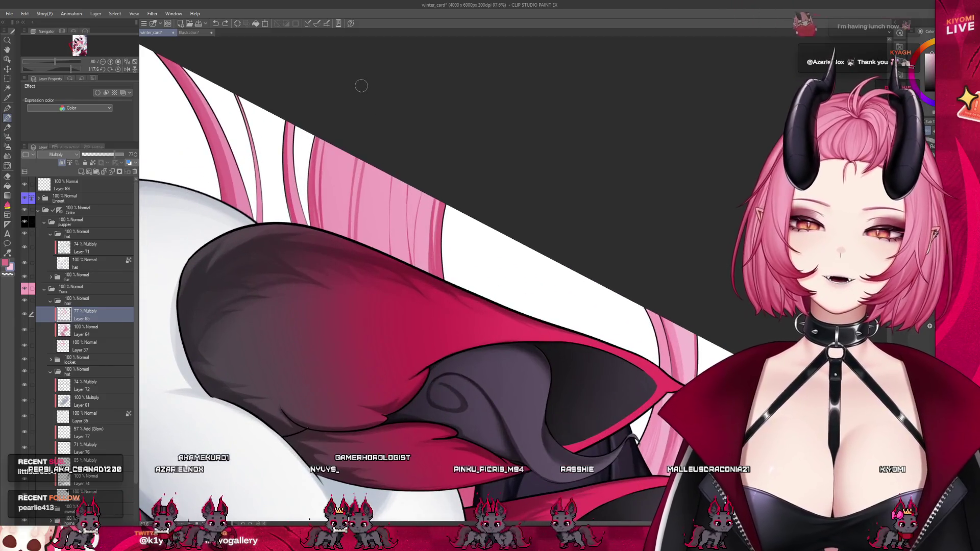
scroll(362, 85, "up", 1)
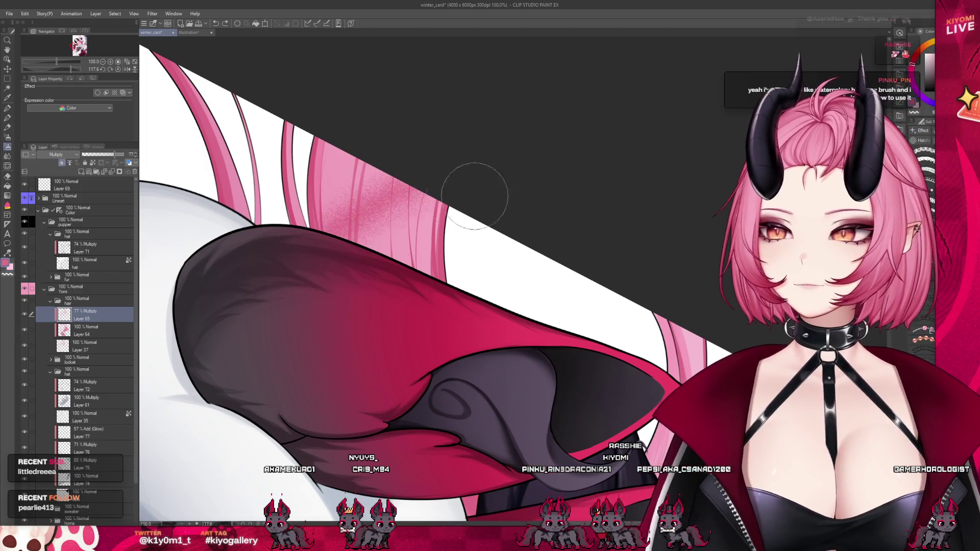
Step: Undo the reddish airbrush texture on the pink hair and switch to the Watercolor blending brush
key("ctrl+z")
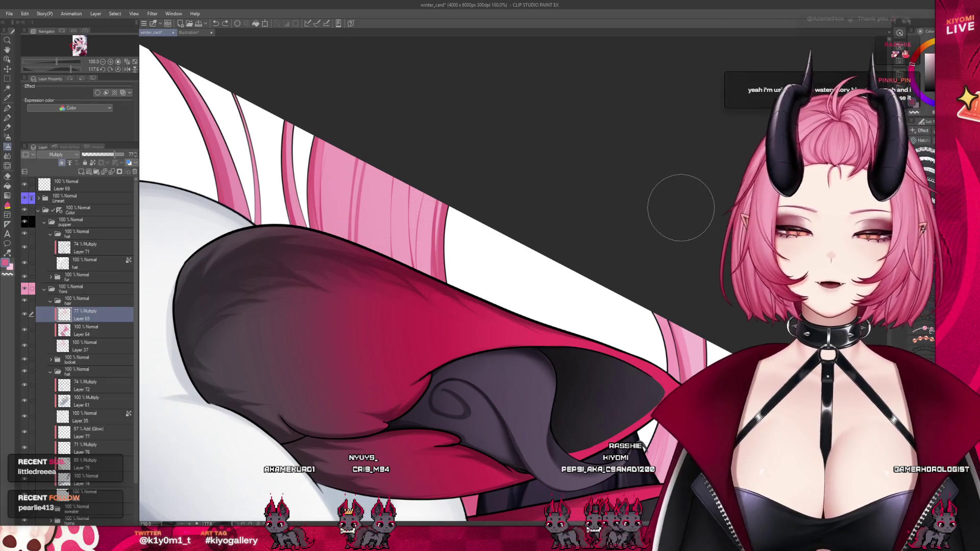
left_click(9, 137)
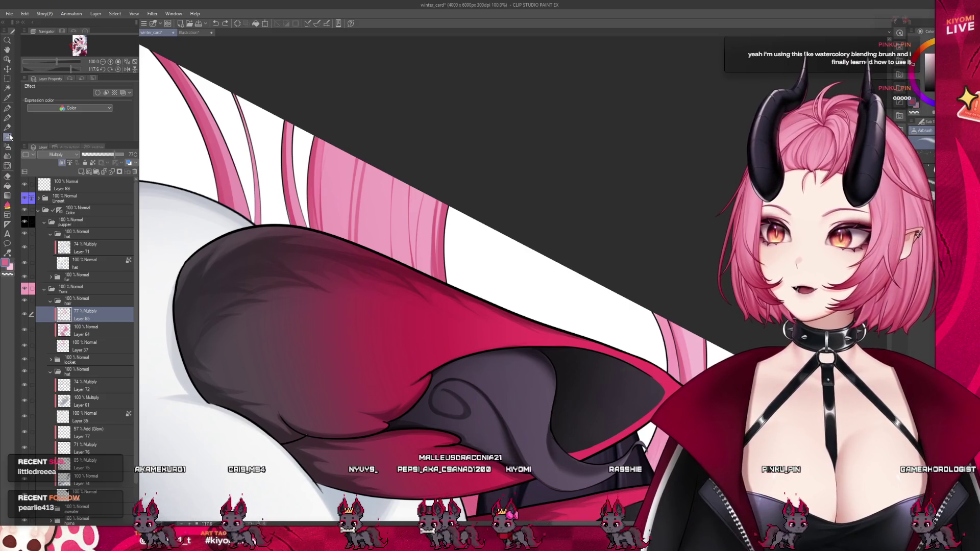
left_click(8, 119)
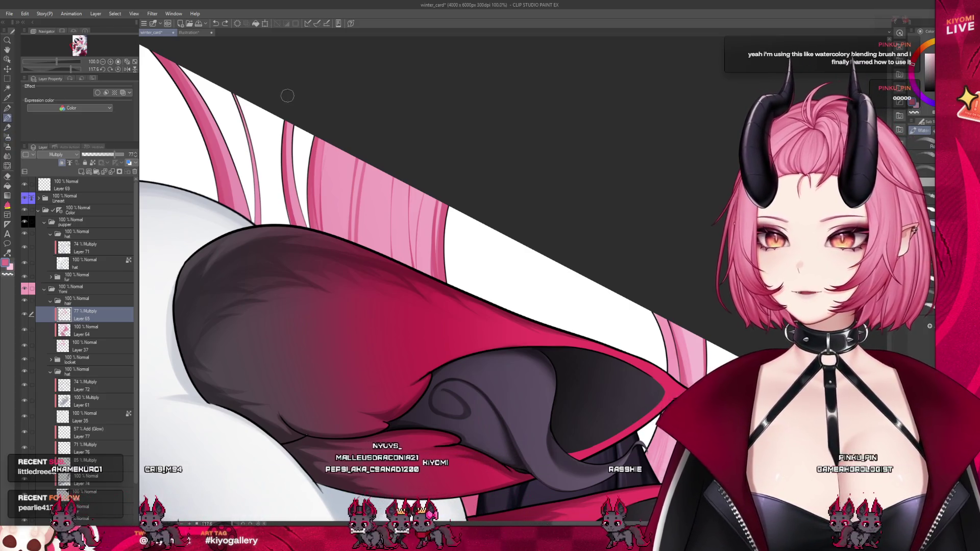
scroll(313, 96, "up", 1)
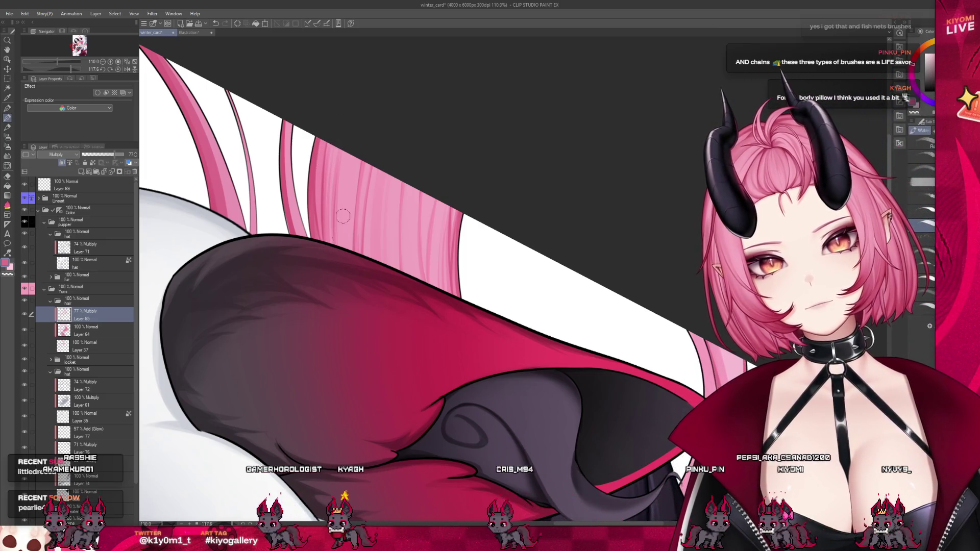
scroll(429, 112, "down", 1)
scroll(437, 123, "down", 2)
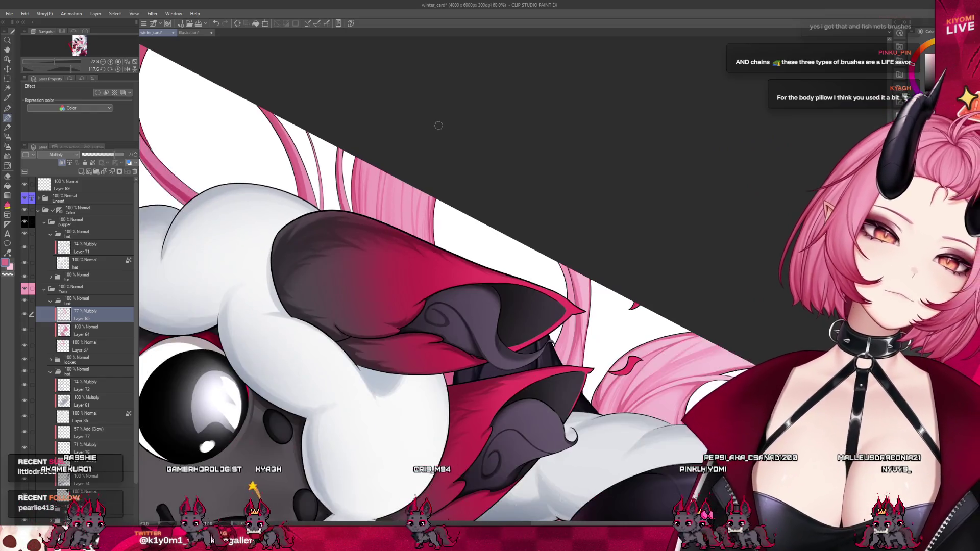
scroll(382, 134, "up", 1)
scroll(373, 138, "up", 1)
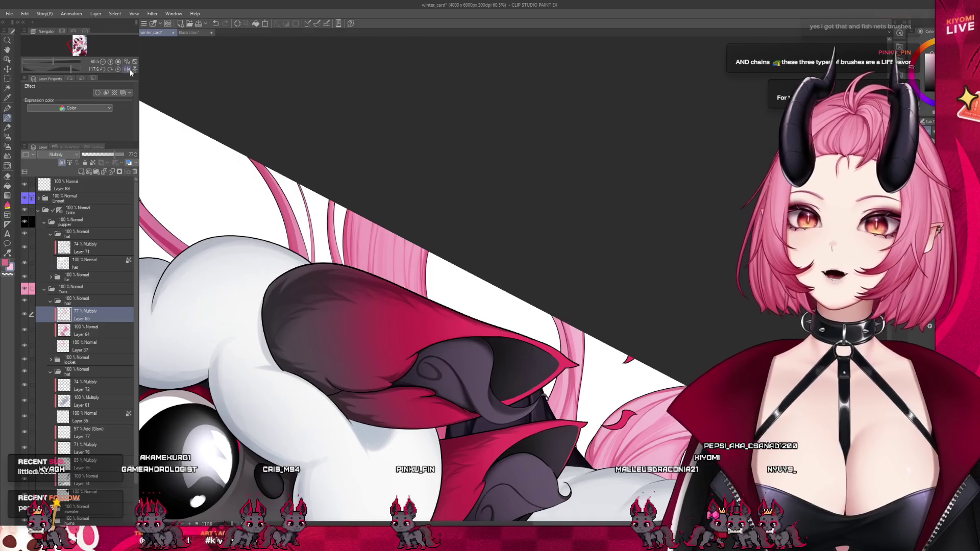
mouse_move(328, 243)
left_mouse_down()
mouse_move(201, 126)
mouse_move(151, 147)
left_mouse_up()
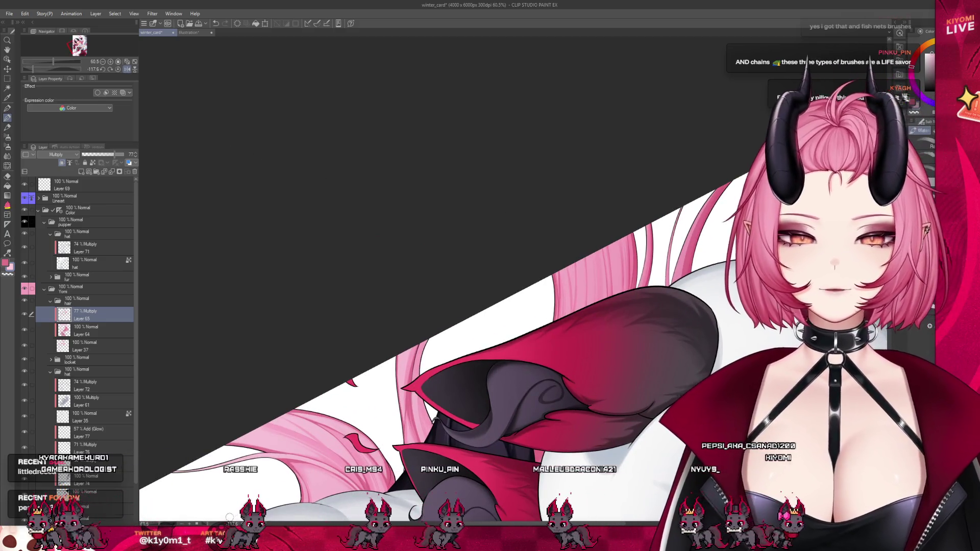
left_click_drag(151, 148, 176, 184)
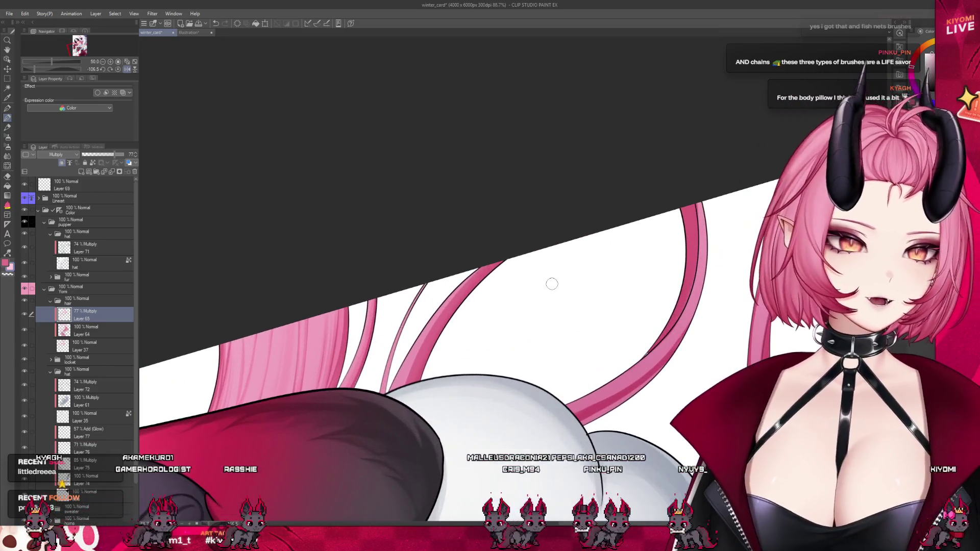
left_click_drag(468, 291, 468, 248)
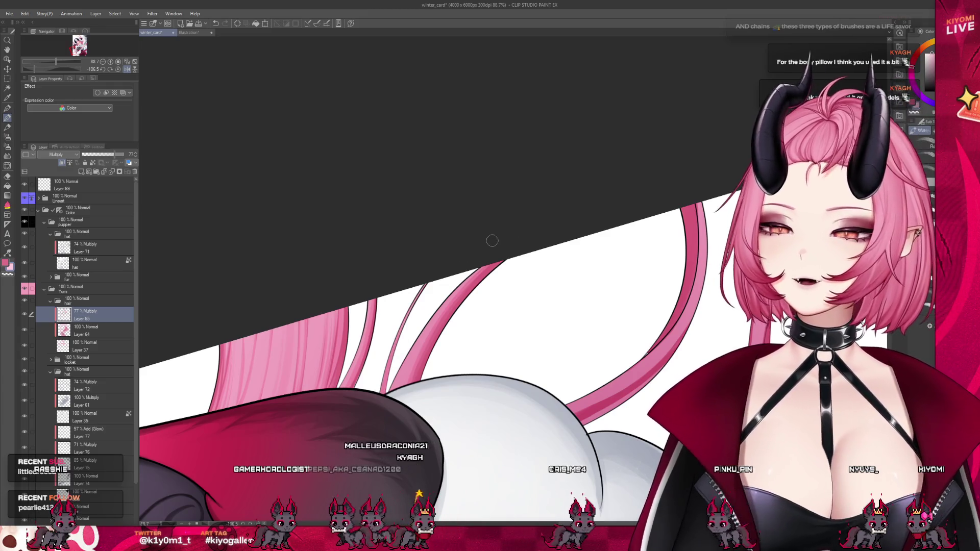
scroll(409, 219, "down", 2)
scroll(361, 233, "down", 2)
scroll(362, 232, "up", 2)
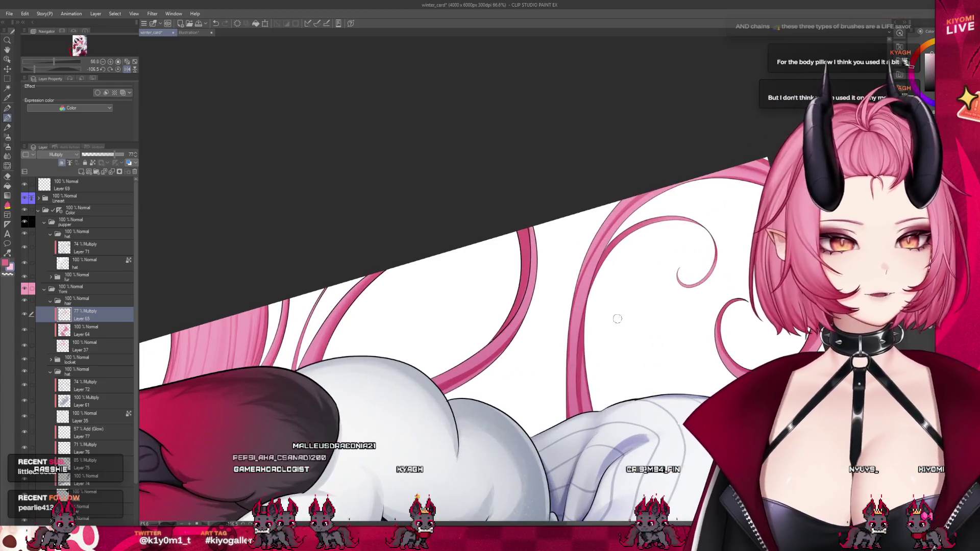
scroll(362, 231, "up", 1)
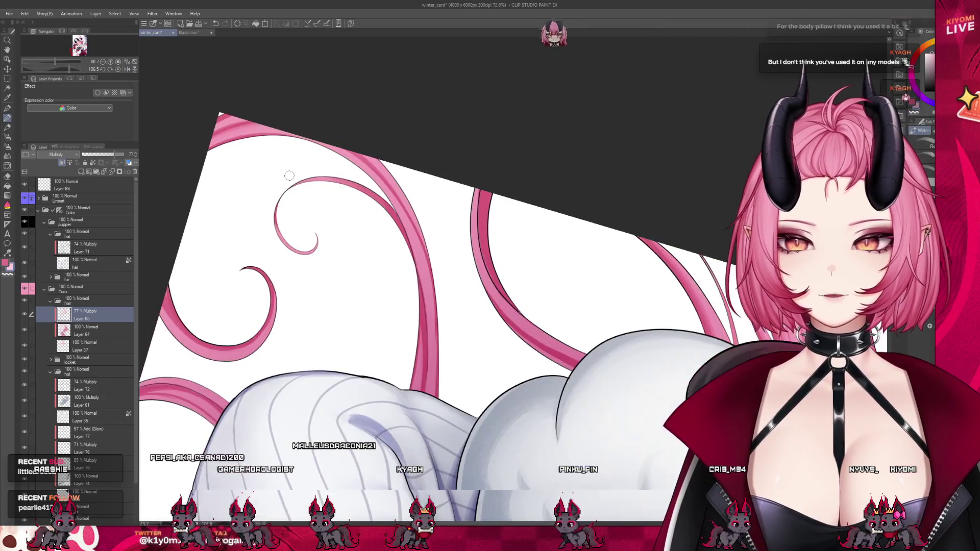
Step: Rotate the canvas toward the curling pink hair strands and flip the view horizontally
left_click(127, 71)
left_click_drag(360, 307, 415, 265)
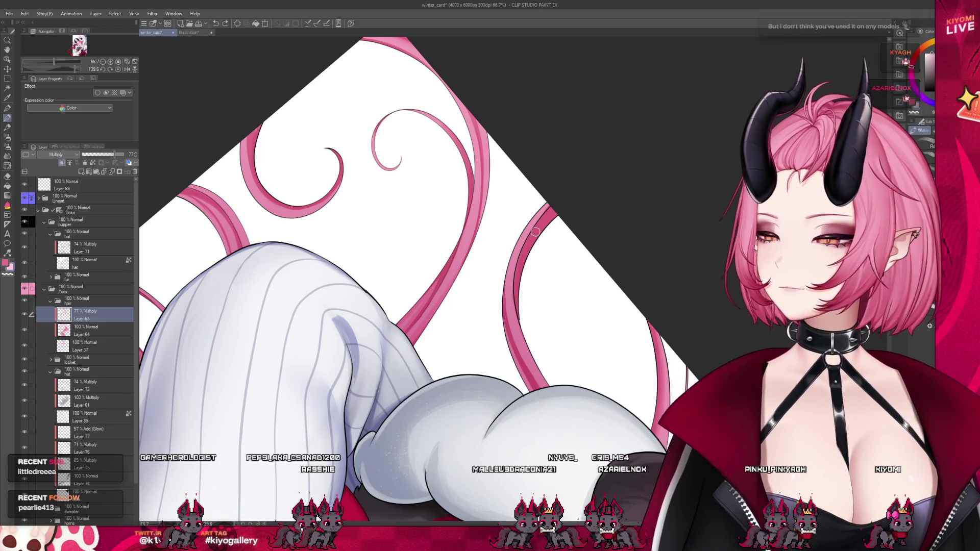
scroll(499, 191, "up", 1)
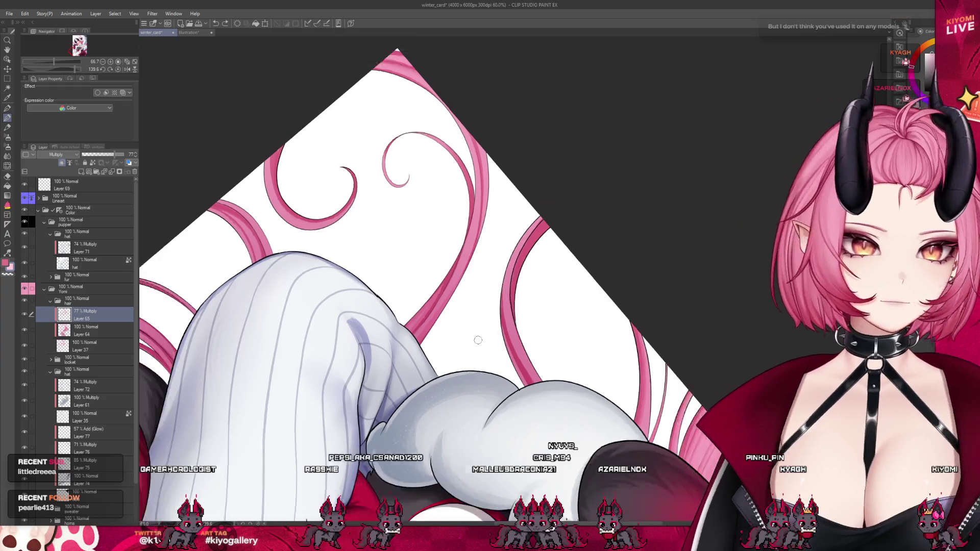
scroll(483, 141, "up", 3)
scroll(482, 140, "up", 1)
scroll(537, 249, "up", 1)
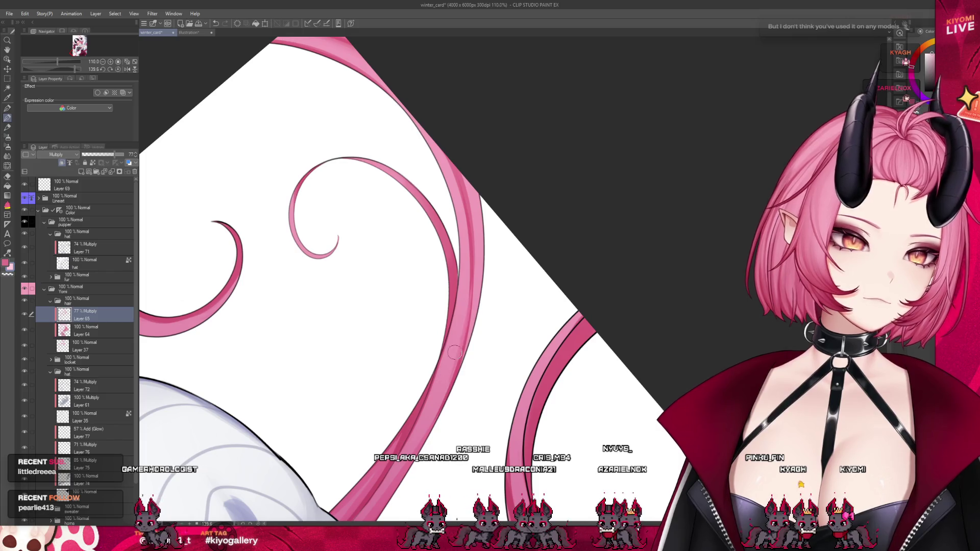
left_click(128, 72)
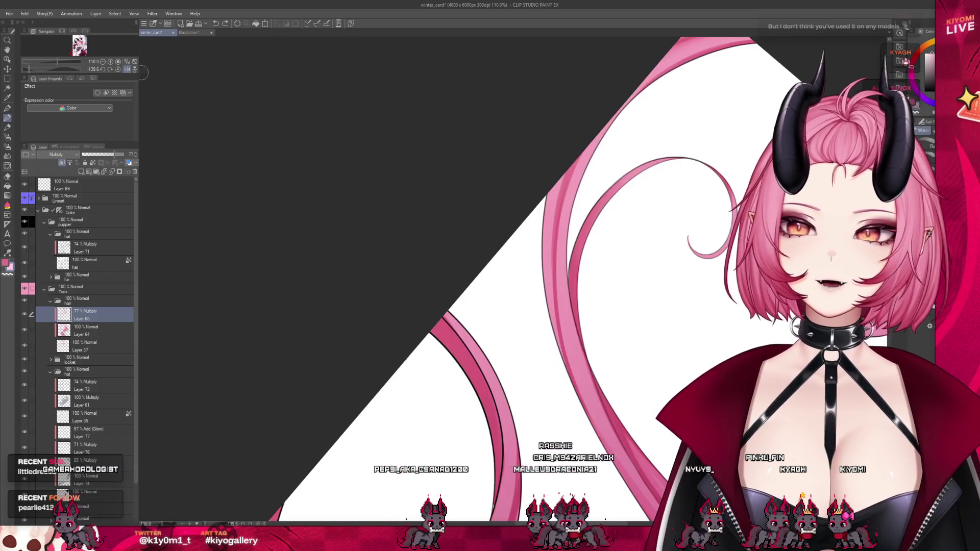
scroll(437, 225, "down", 1)
scroll(621, 246, "down", 1)
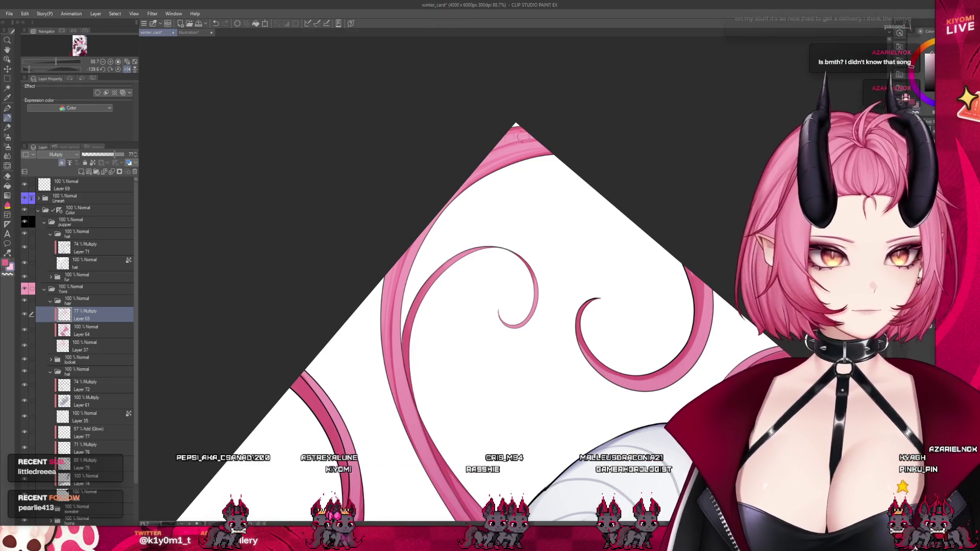
scroll(389, 178, "down", 1)
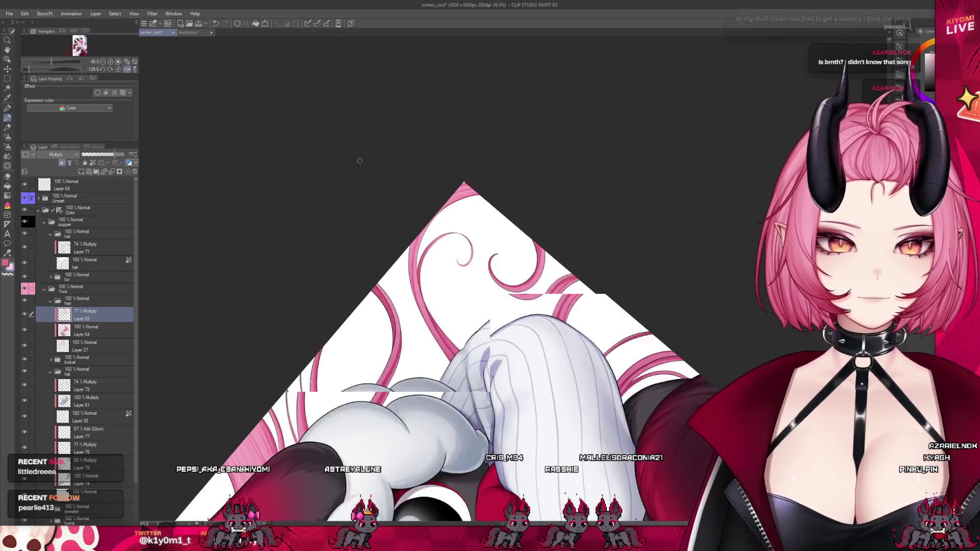
scroll(459, 304, "down", 3)
scroll(460, 303, "down", 2)
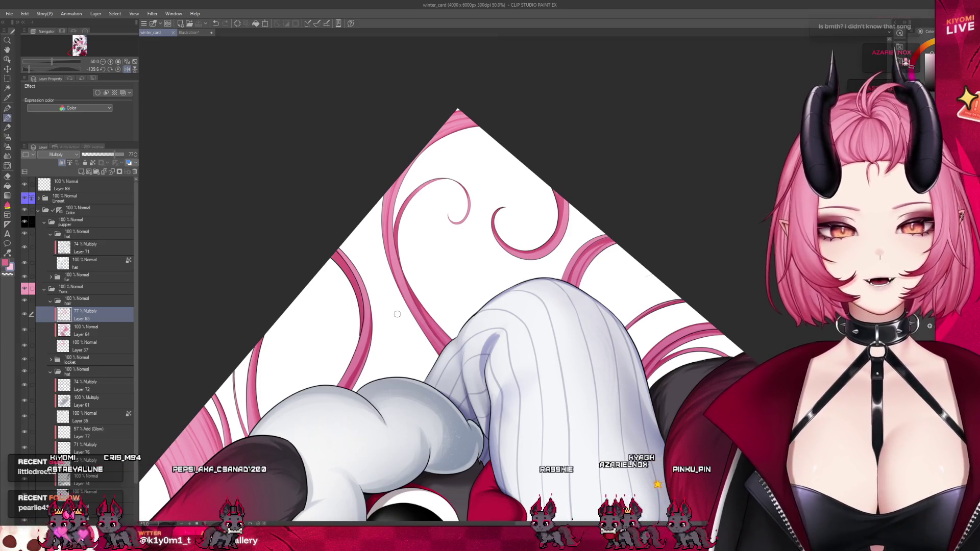
scroll(360, 366, "up", 1)
scroll(360, 366, "up", 1)
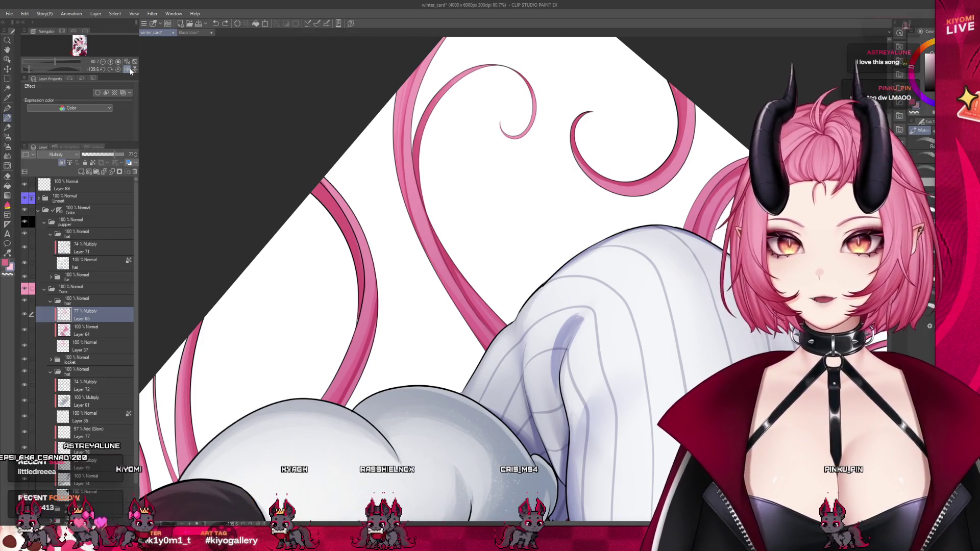
scroll(217, 227, "down", 3)
scroll(541, 203, "up", 3)
scroll(470, 175, "down", 2)
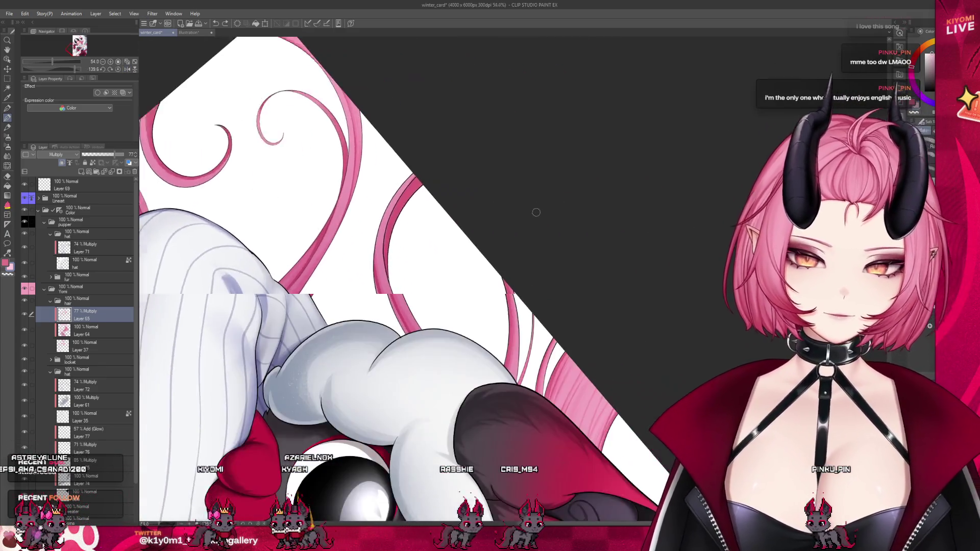
scroll(429, 154, "up", 2)
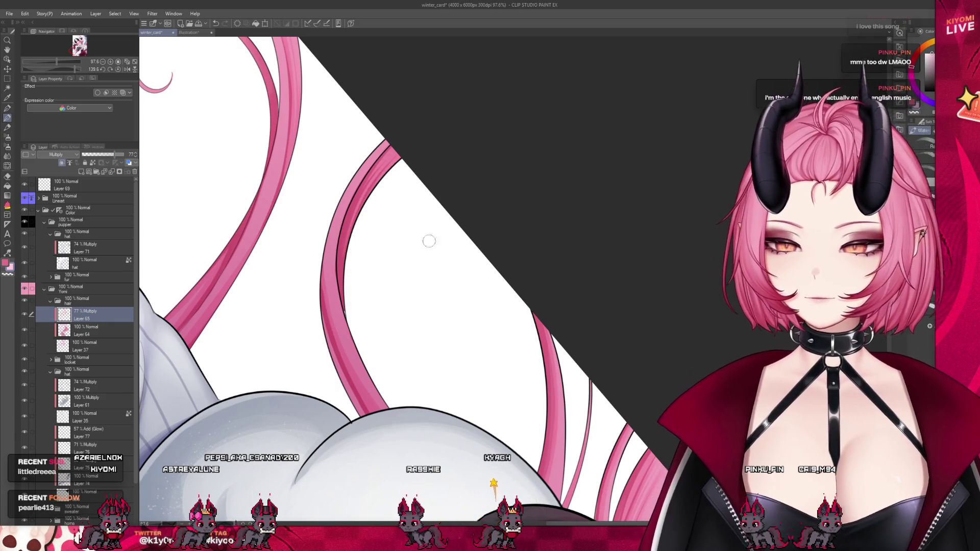
scroll(429, 241, "down", 2)
scroll(427, 239, "down", 2)
scroll(425, 238, "down", 2)
scroll(422, 236, "down", 1)
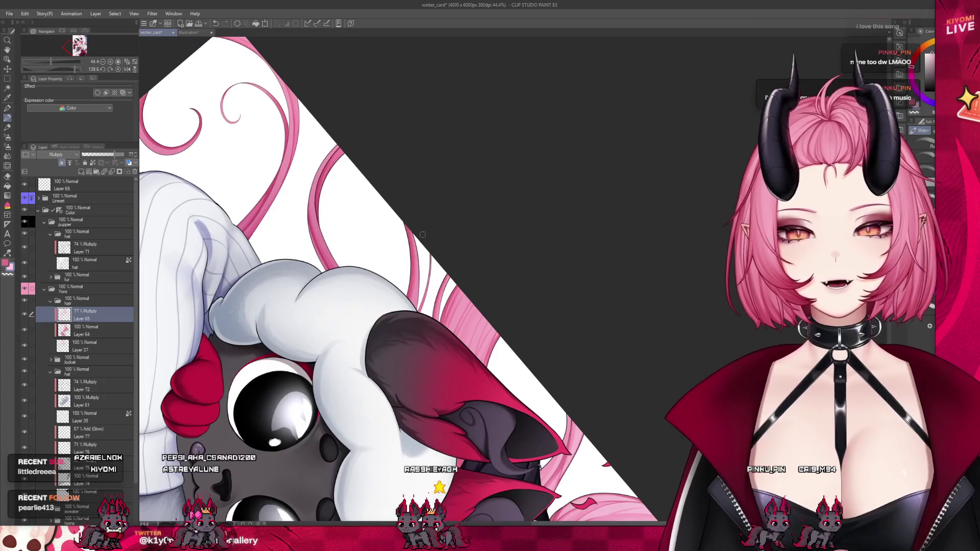
scroll(321, 169, "down", 2)
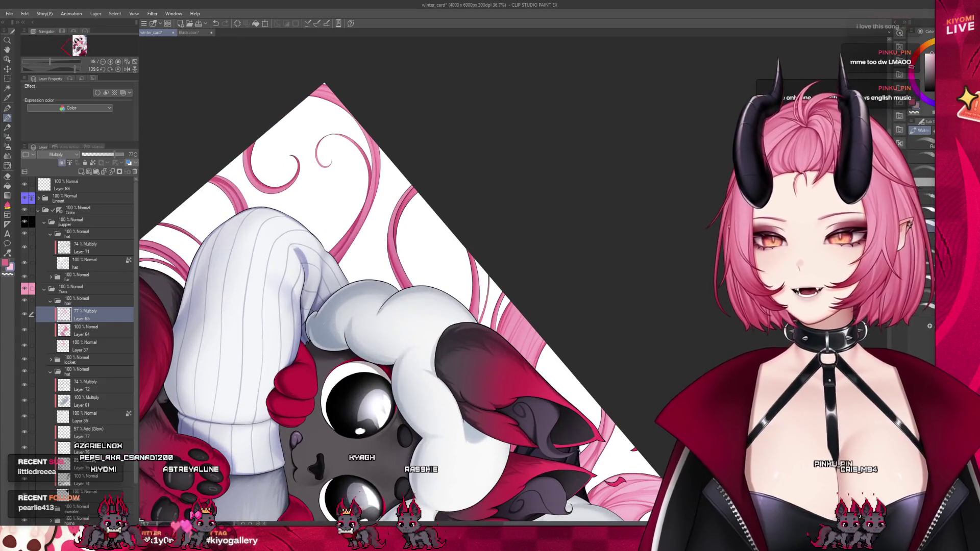
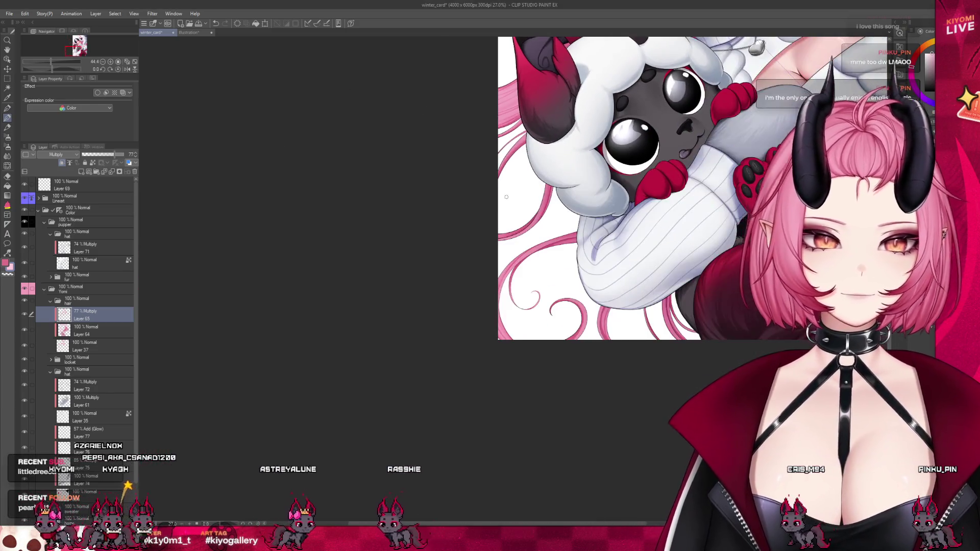
scroll(451, 301, "down", 2)
scroll(680, 221, "up", 2)
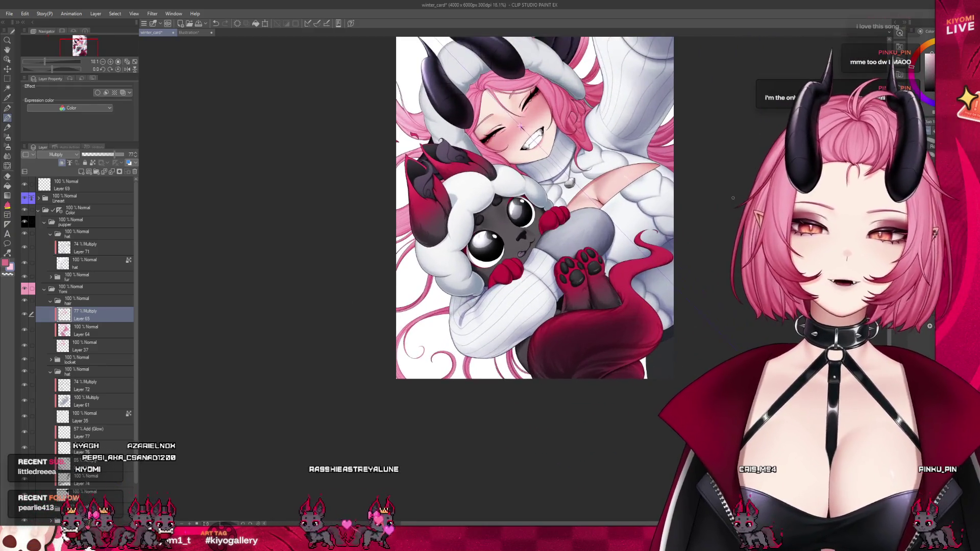
scroll(680, 222, "up", 2)
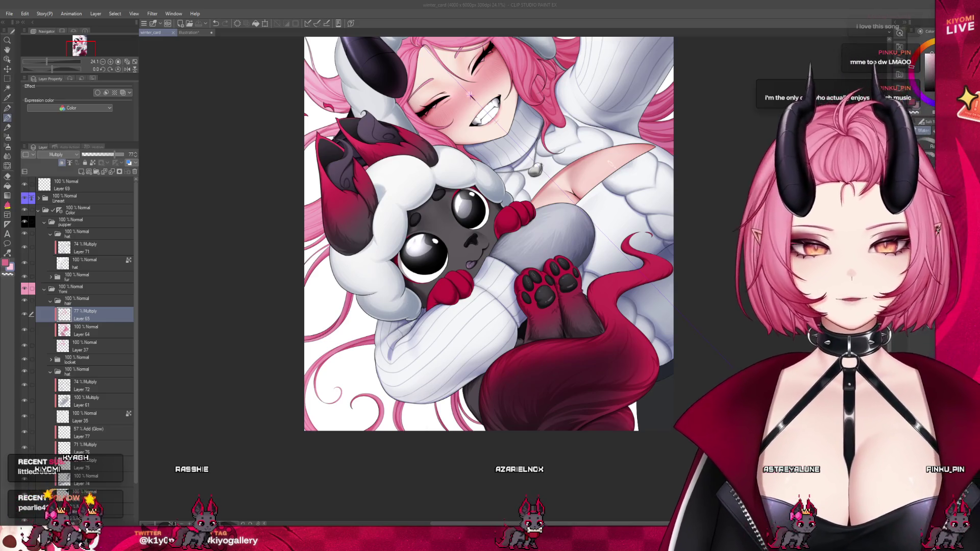
scroll(430, 445, "up", 2)
scroll(428, 445, "up", 3)
scroll(429, 444, "up", 4)
scroll(458, 436, "up", 3)
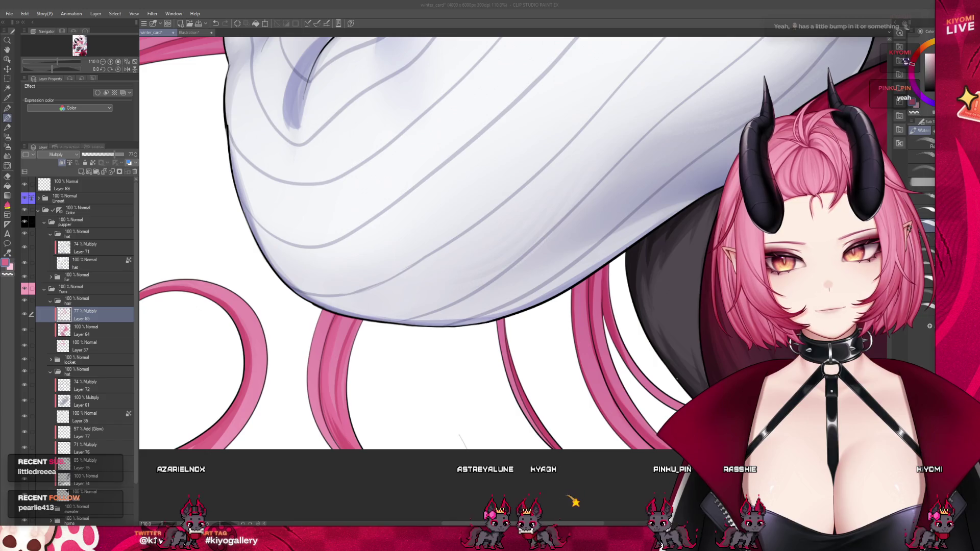
scroll(372, 179, "down", 3)
scroll(372, 229, "down", 3)
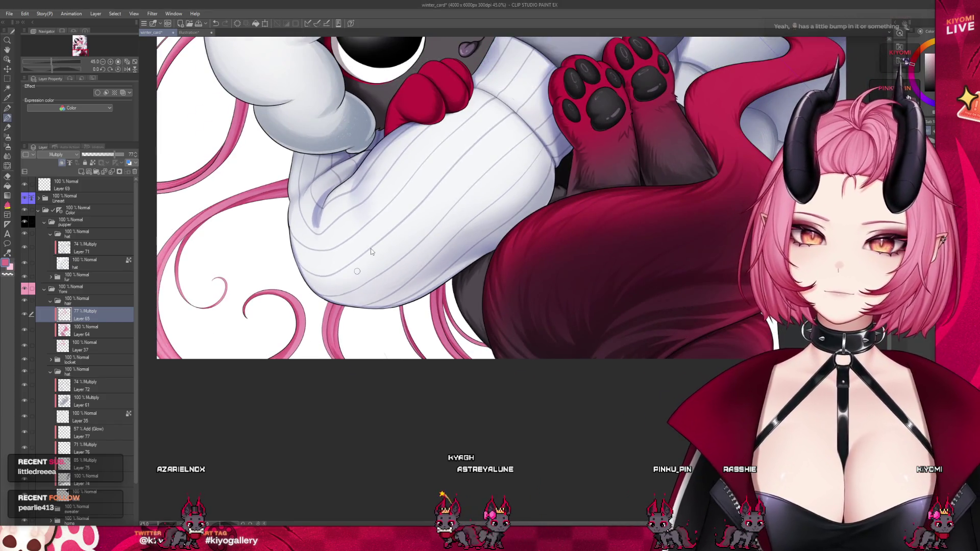